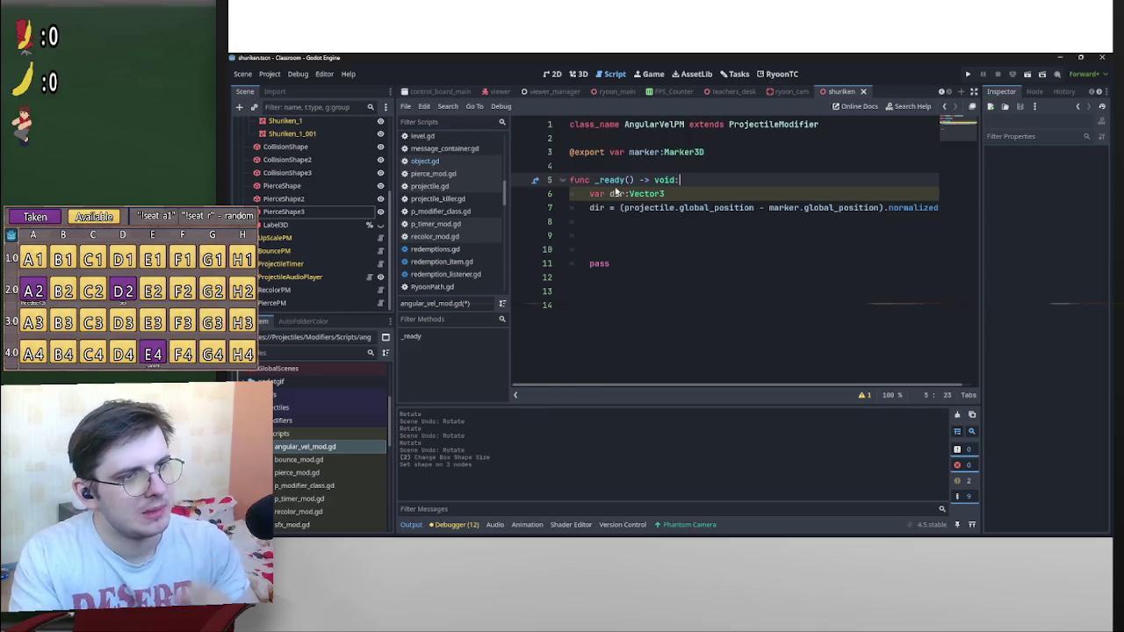
# Add 'projectile.angular_velocity = dir * 100' on line 9 of angular_vel_mod.gd and save the script
pyautogui.click(622, 236)
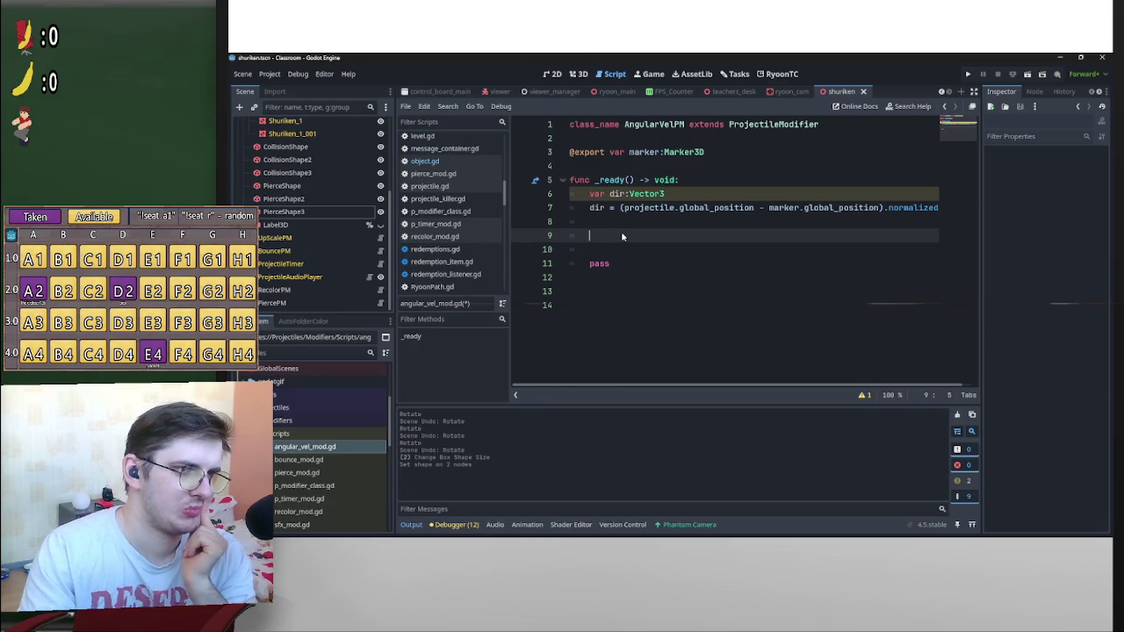
pyautogui.write('projectile')
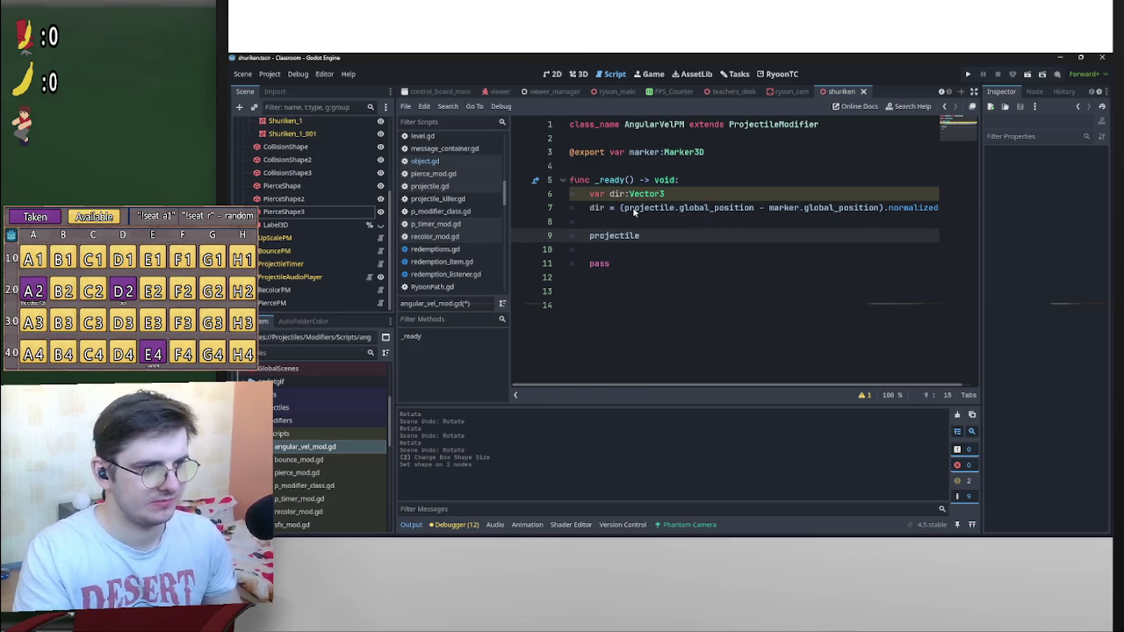
pyautogui.write('/ang')
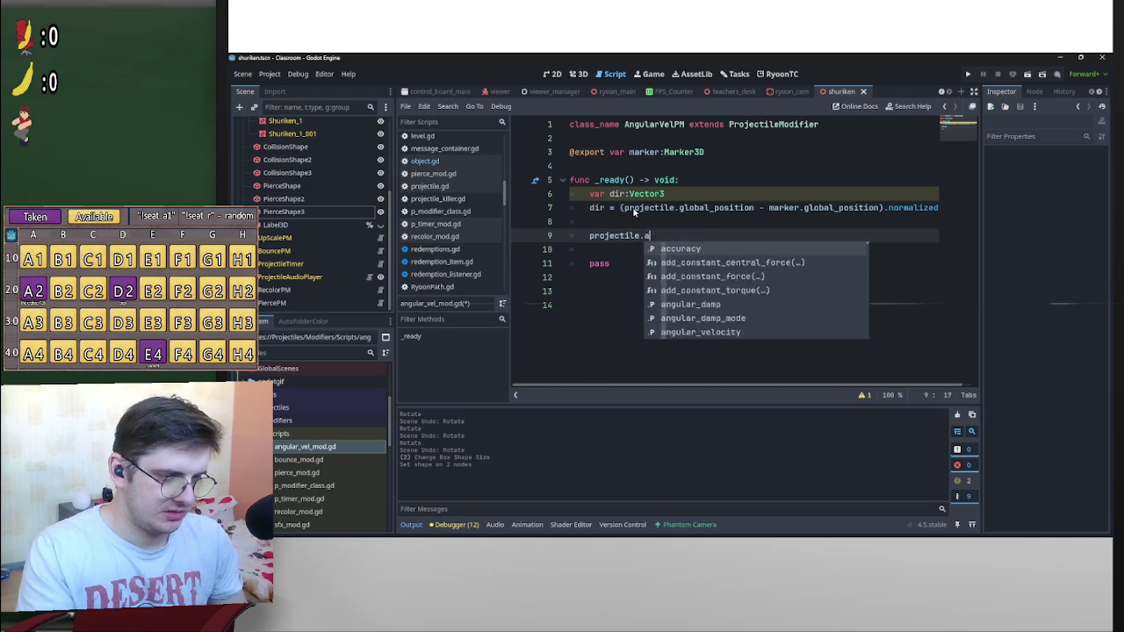
pyautogui.press('Down')
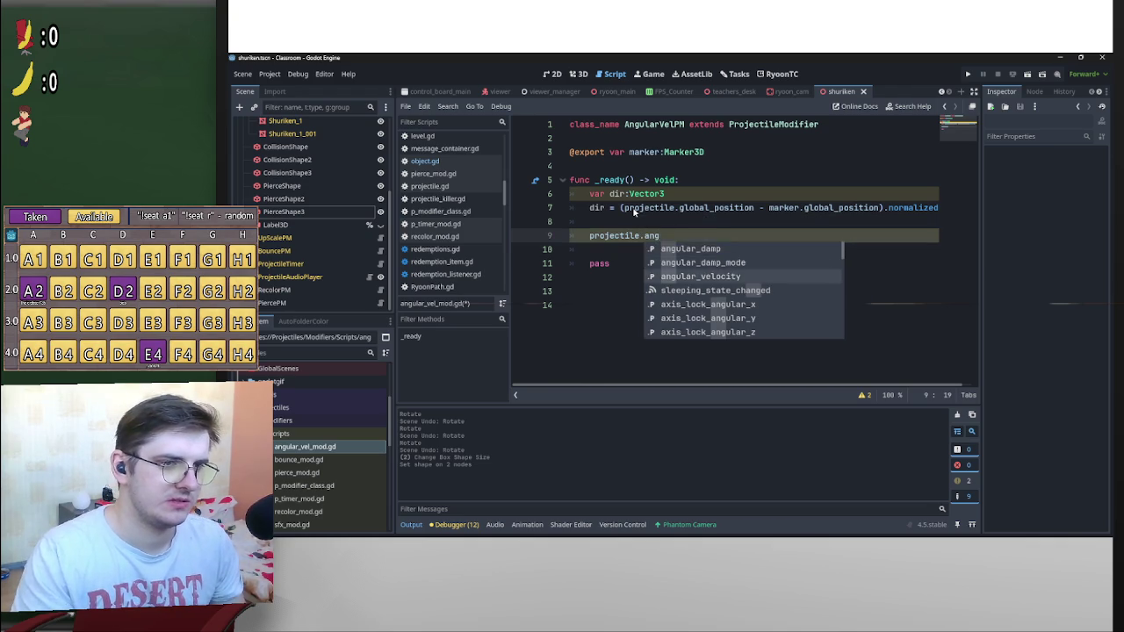
pyautogui.press('Return')
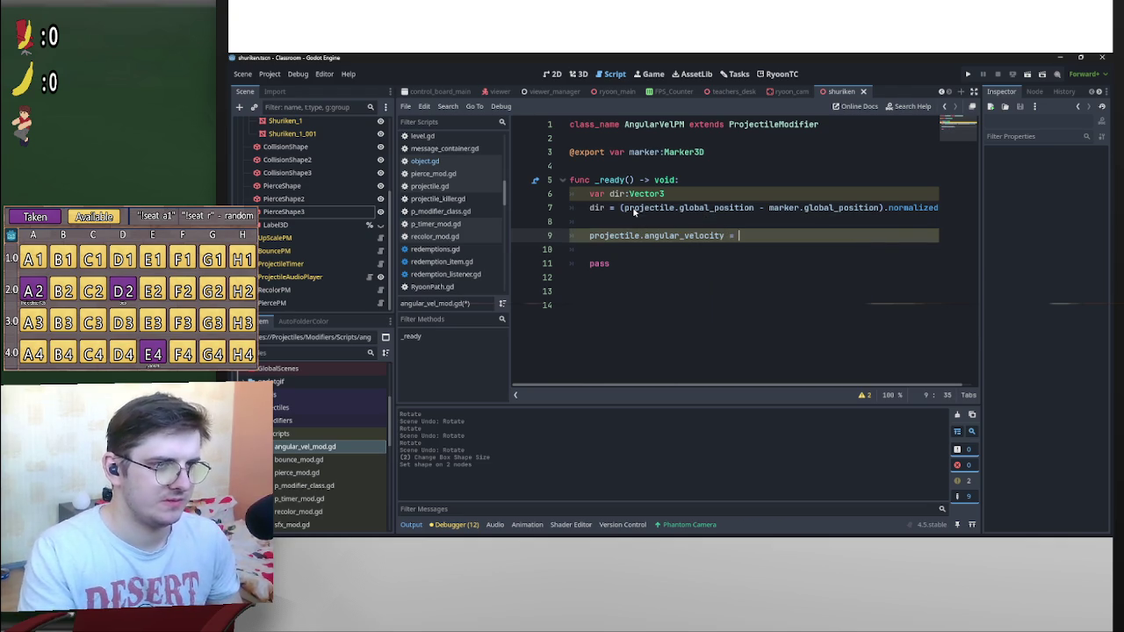
pyautogui.write('dir * 100')
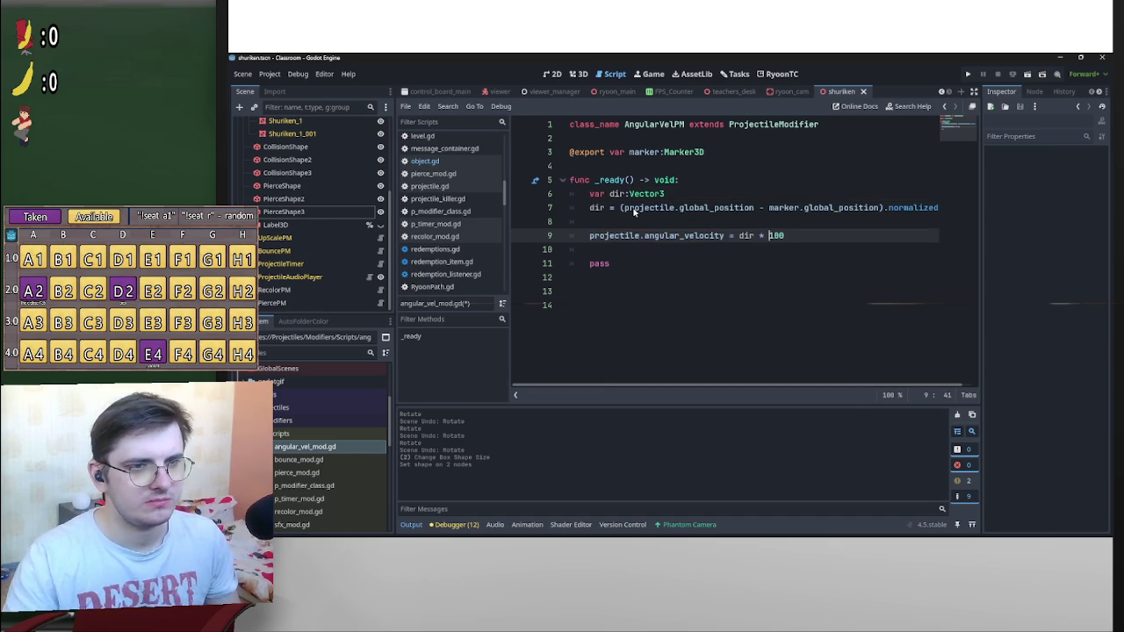
pyautogui.hotkey('ctrl', 's')
pyautogui.scroll(2, 342, 284)
pyautogui.scroll(-2, 352, 277)
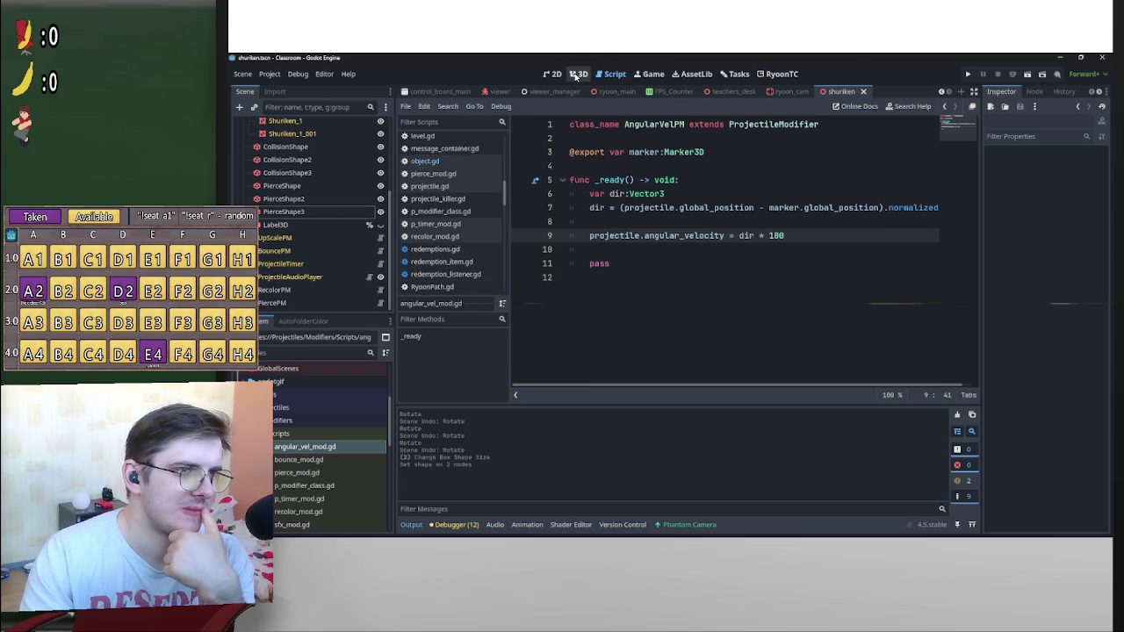
# Add an AngularVelPM child to Shuriken with Projectile assigned as its projectile
pyautogui.click(577, 76)
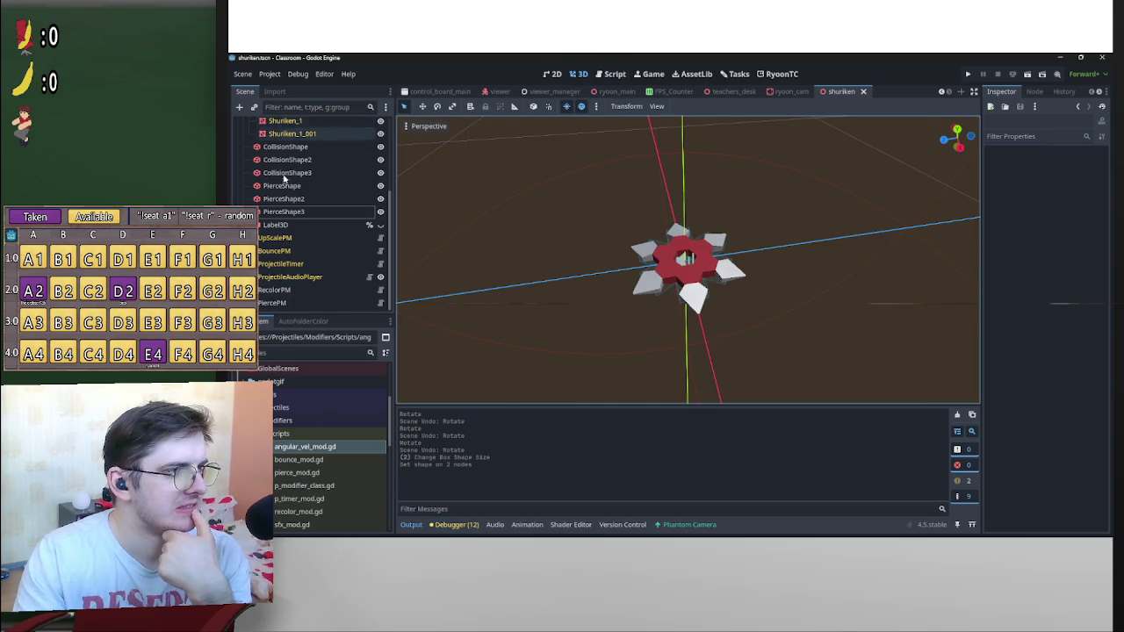
pyautogui.scroll(5, 290, 163)
pyautogui.click(265, 124)
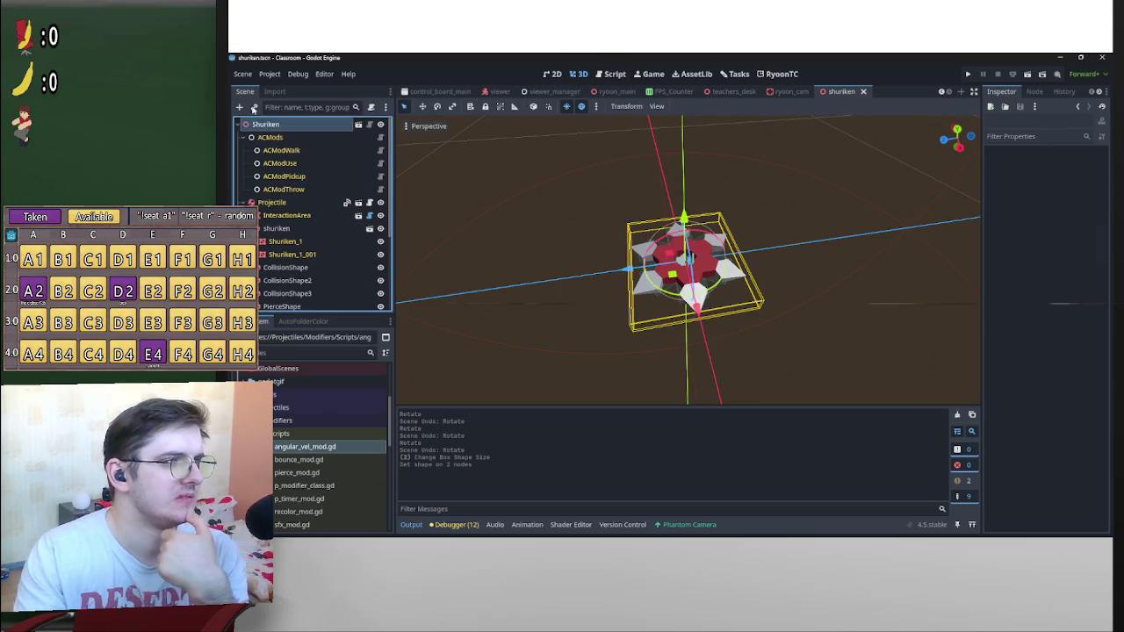
pyautogui.click(239, 106)
pyautogui.write('angu')
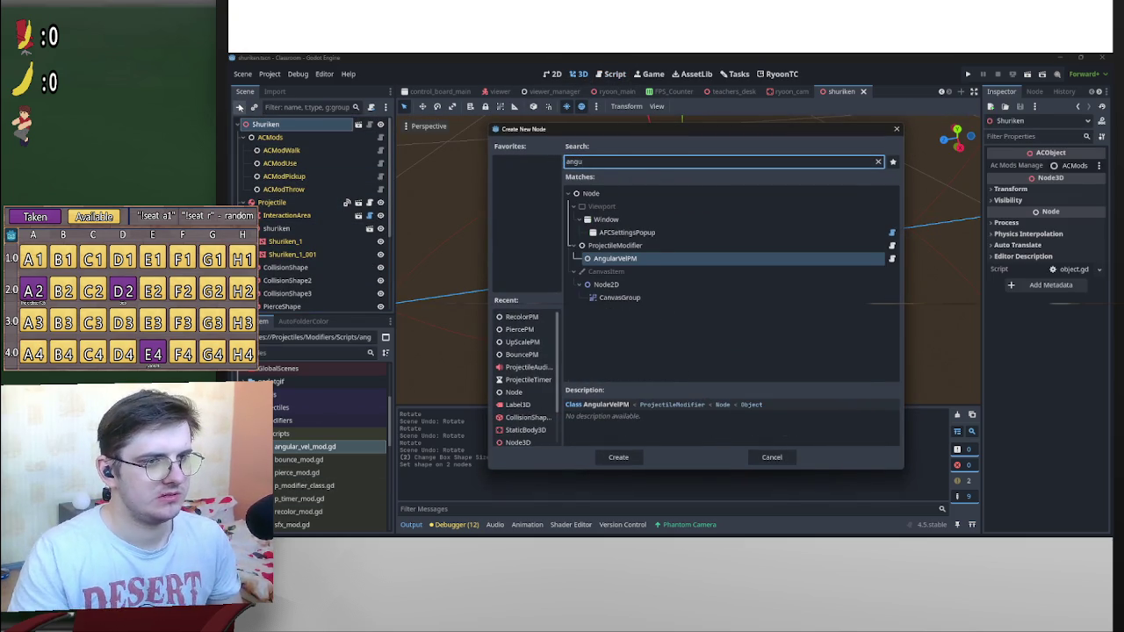
pyautogui.press('Return')
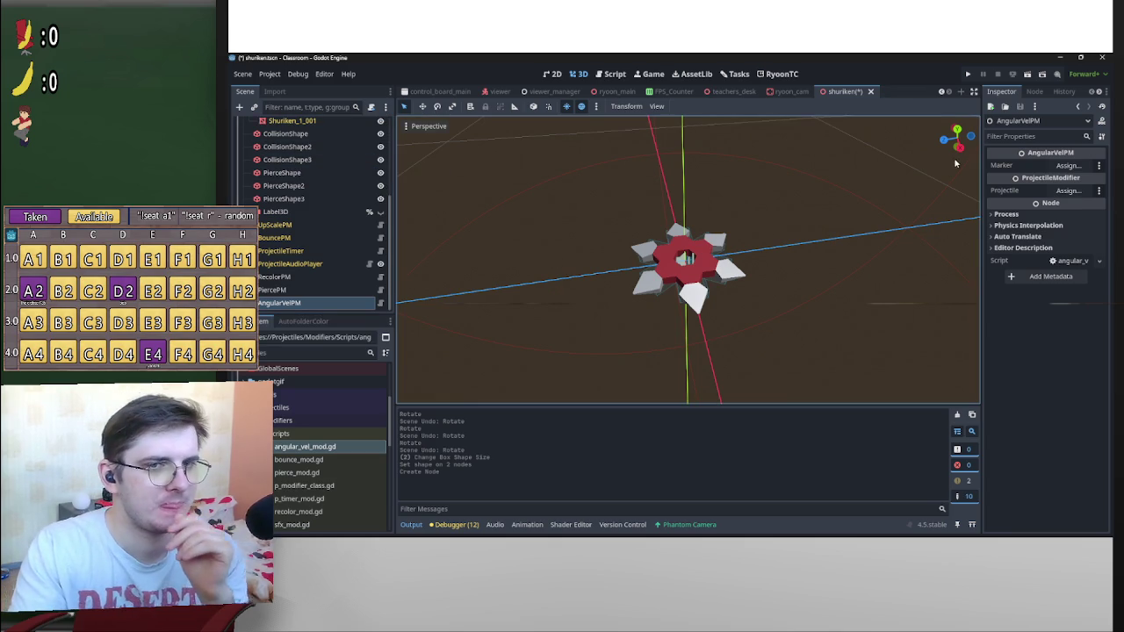
pyautogui.click(1069, 191)
pyautogui.doubleClick(652, 194)
pyautogui.scroll(5, 303, 264)
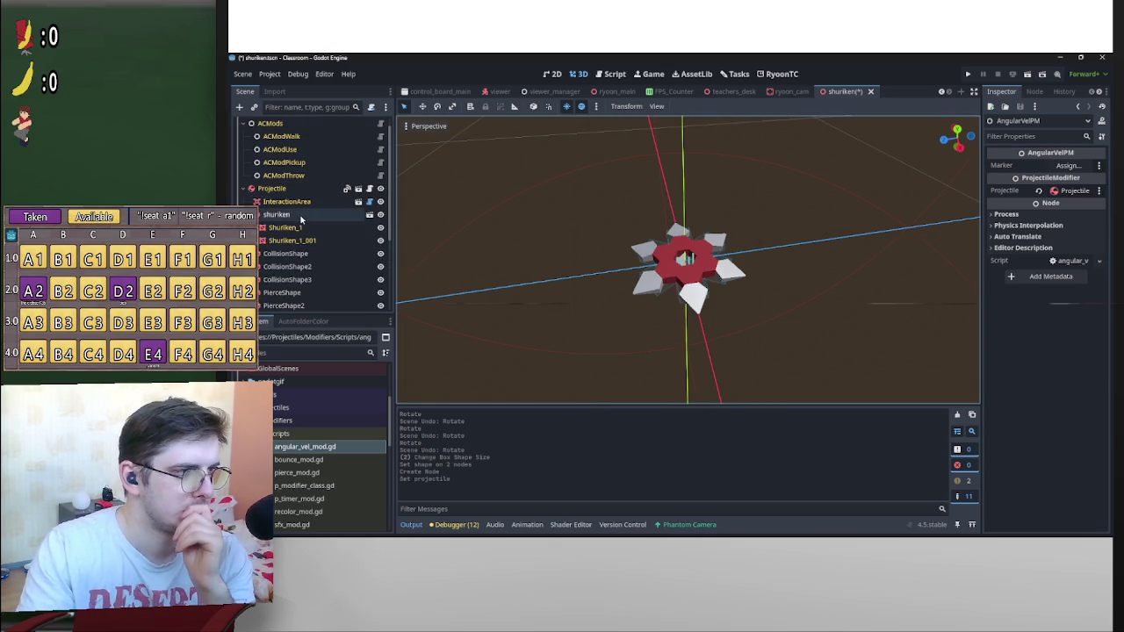
# Add a Marker3D child node under the shuriken node
pyautogui.click(301, 218)
pyautogui.rightClick(301, 218)
pyautogui.click(341, 216)
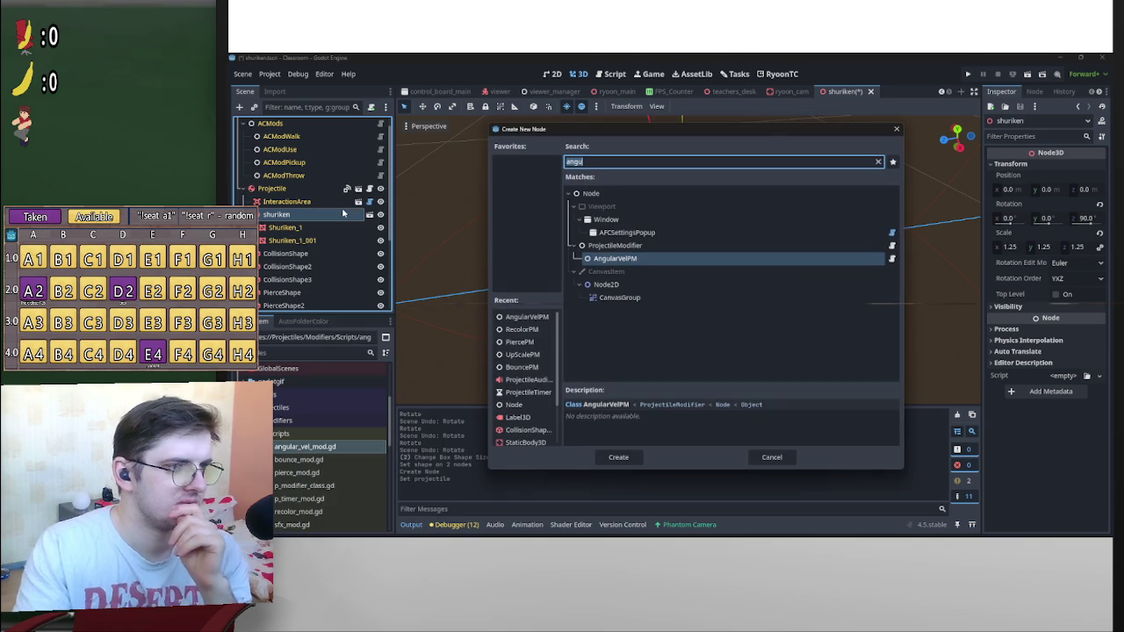
pyautogui.write('mark')
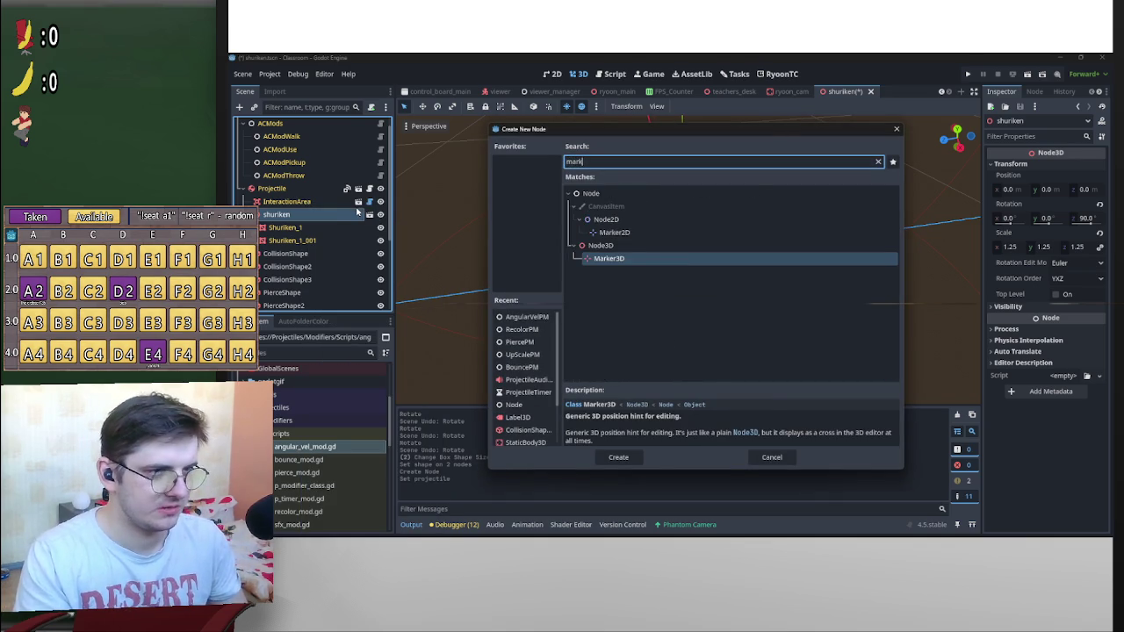
pyautogui.press('Return')
pyautogui.moveTo(315, 258)
pyautogui.mouseDown()
pyautogui.moveTo(321, 225)
pyautogui.moveTo(303, 256)
pyautogui.mouseUp()
# Raise the Marker3D slightly above the shuriken in Right view, assign it as AngularVelPM's Marker, and save
pyautogui.press('KP_3')
pyautogui.press('KP_8')
pyautogui.press('KP_3')
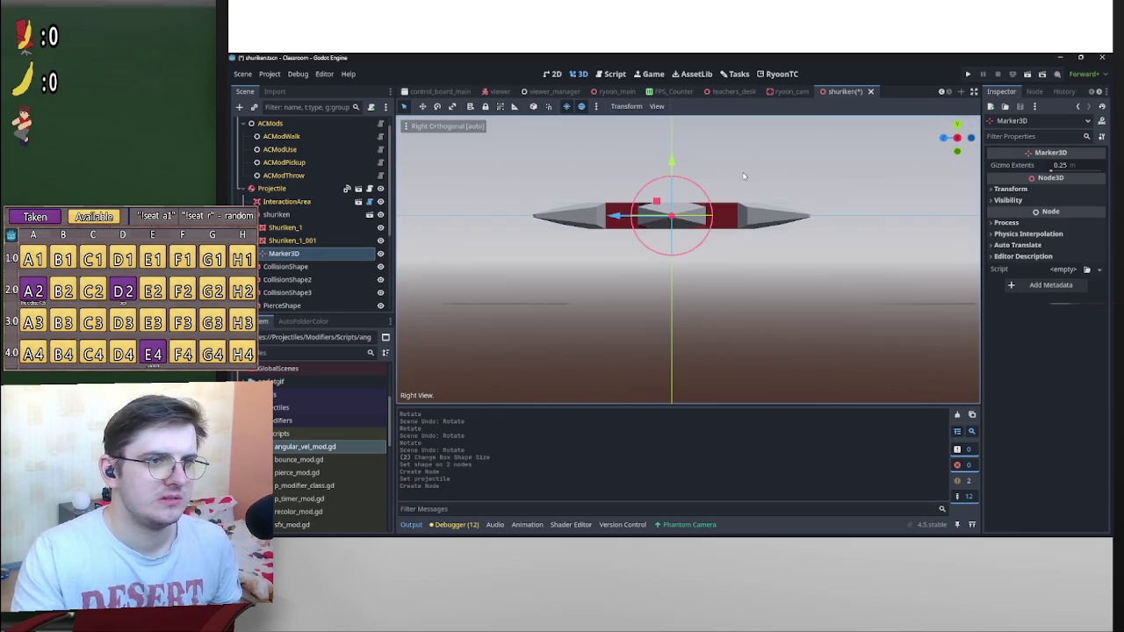
pyautogui.scroll(-3, 743, 201)
pyautogui.scroll(2, 748, 188)
pyautogui.moveTo(684, 186); pyautogui.dragTo(687, 176)
pyautogui.press('KP_8')
pyautogui.press('KP_8')
pyautogui.press('KP_8')
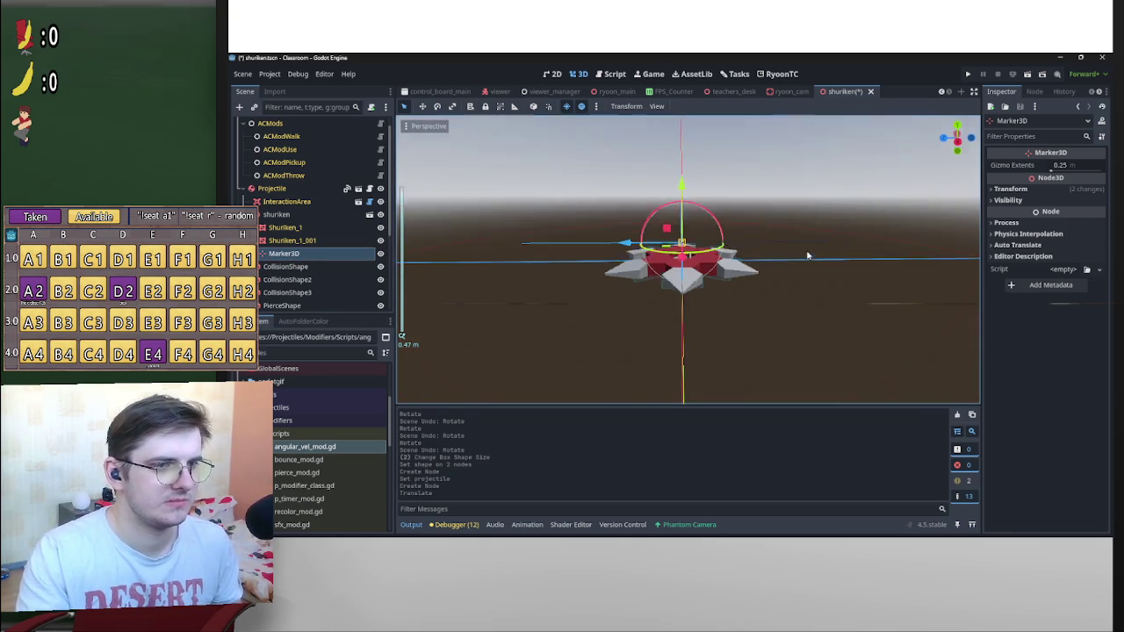
pyautogui.moveTo(381, 256)
pyautogui.mouseDown()
pyautogui.moveTo(347, 311)
pyautogui.moveTo(987, 251)
pyautogui.moveTo(1070, 172)
pyautogui.mouseUp()
pyautogui.hotkey('ctrl', 's')
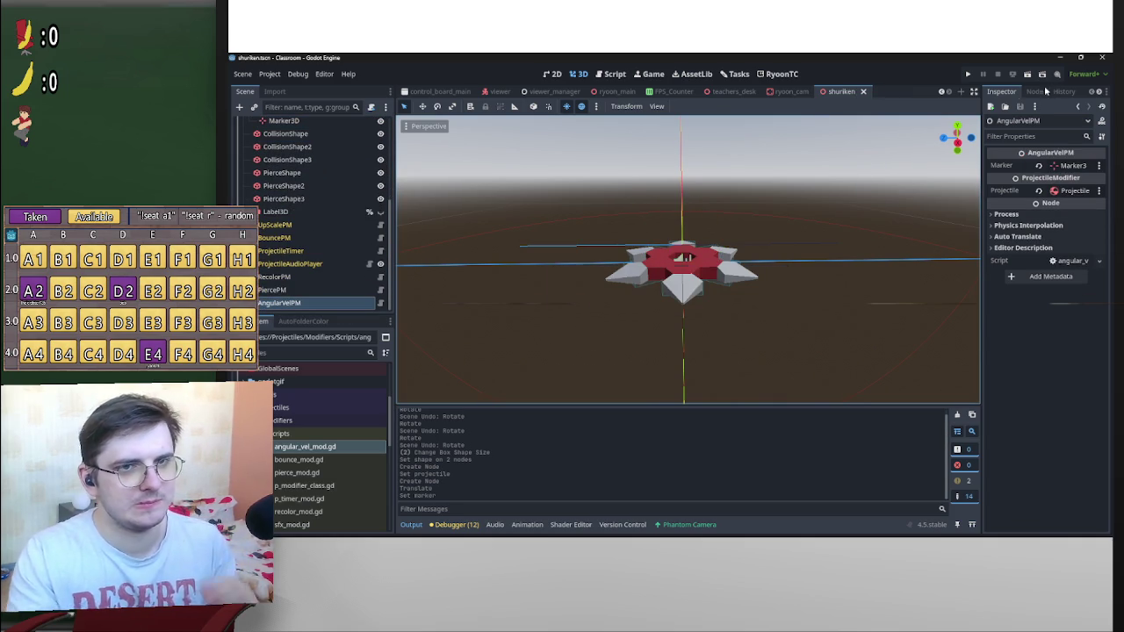
pyautogui.scroll(4, 298, 193)
# Test-run the shuriken scene with the camera override enabled, then close the game
pyautogui.click(286, 176)
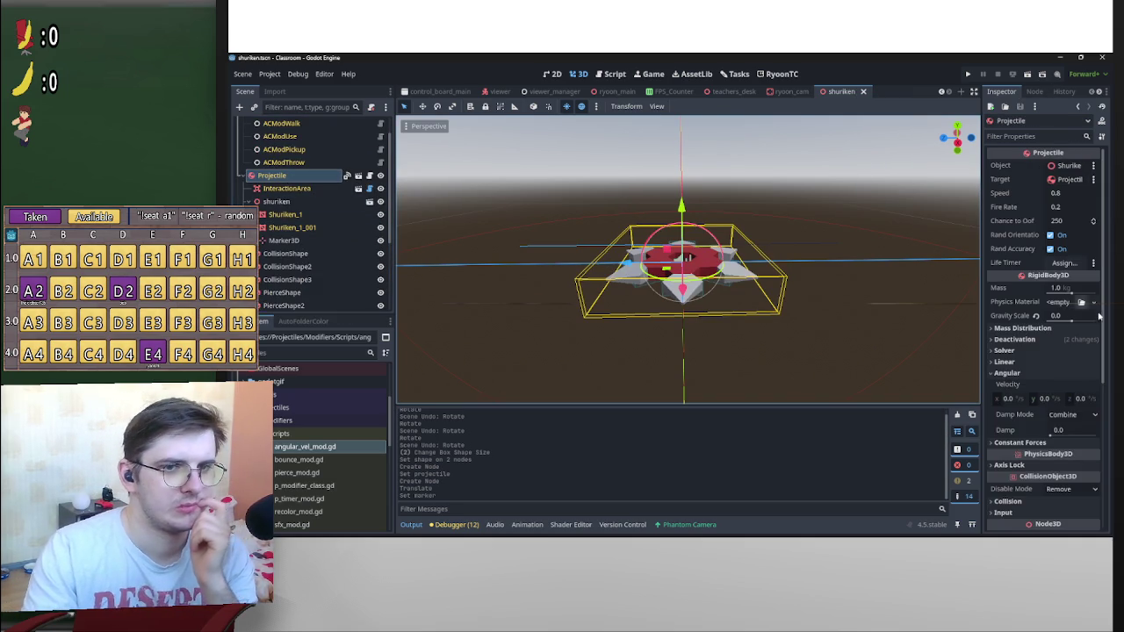
pyautogui.click(1028, 75)
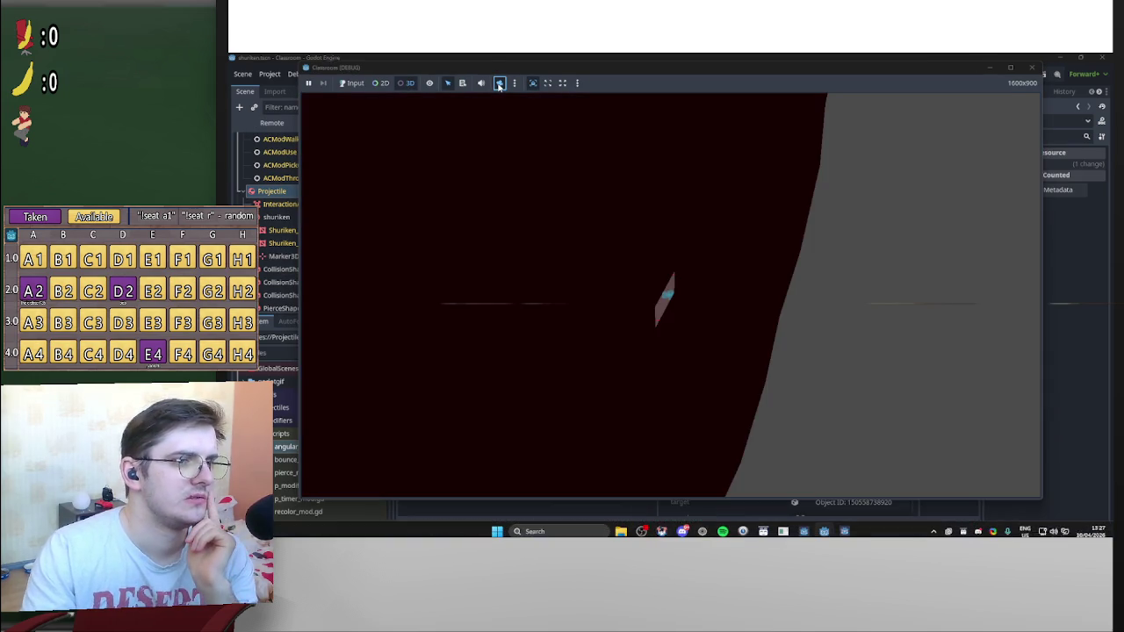
pyautogui.click(499, 82)
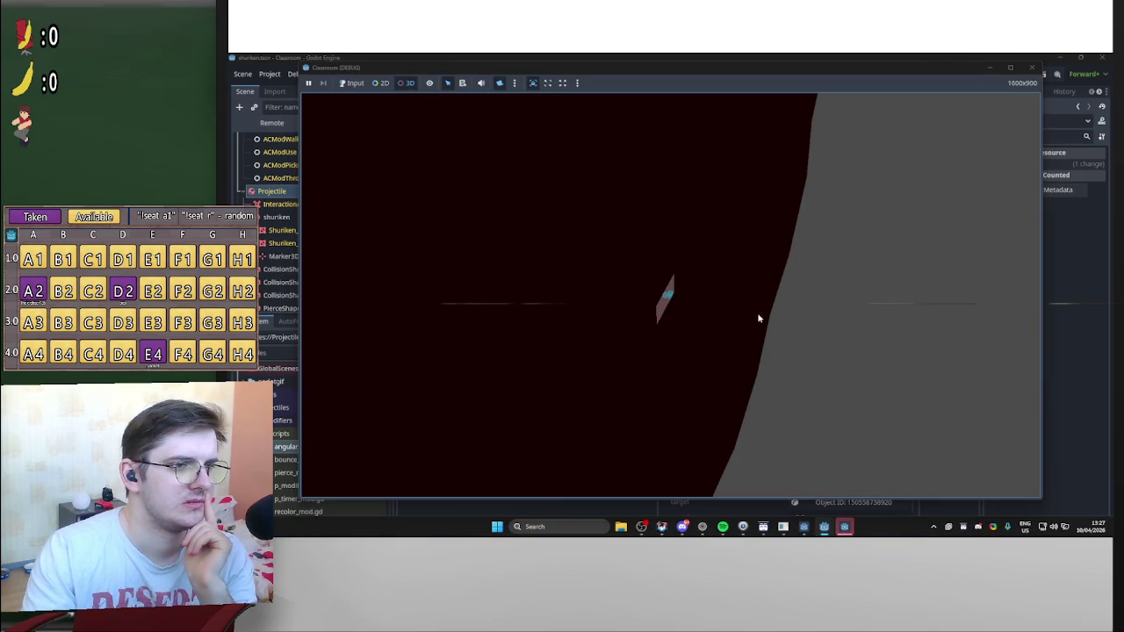
pyautogui.click(1032, 68)
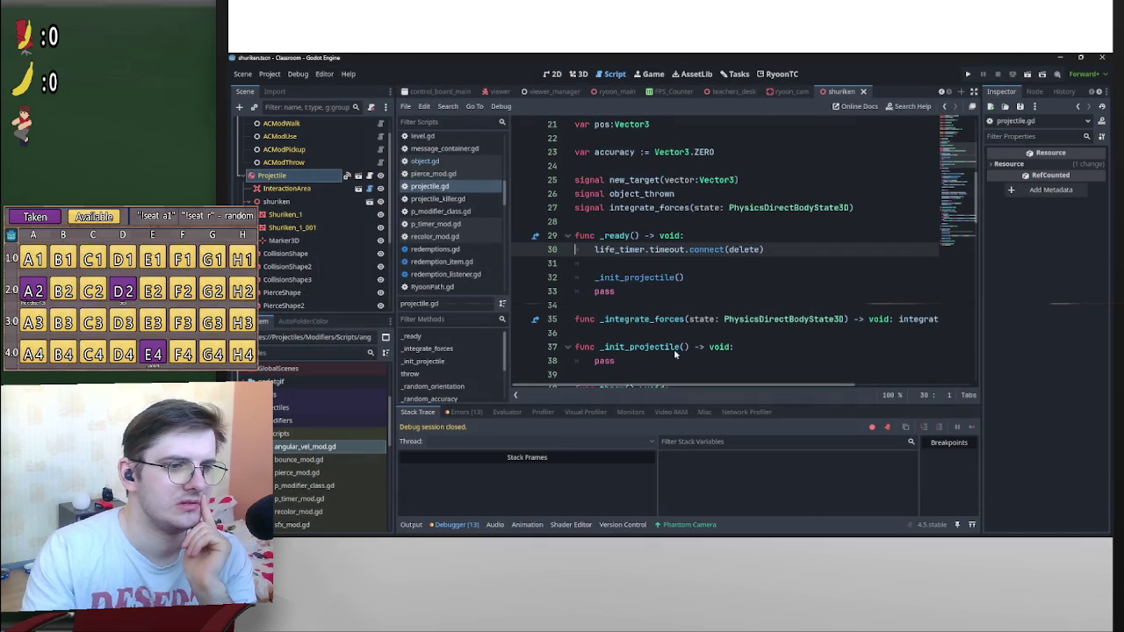
# Open template.tscn from the FileSystem dock
pyautogui.scroll(-3, 373, 275)
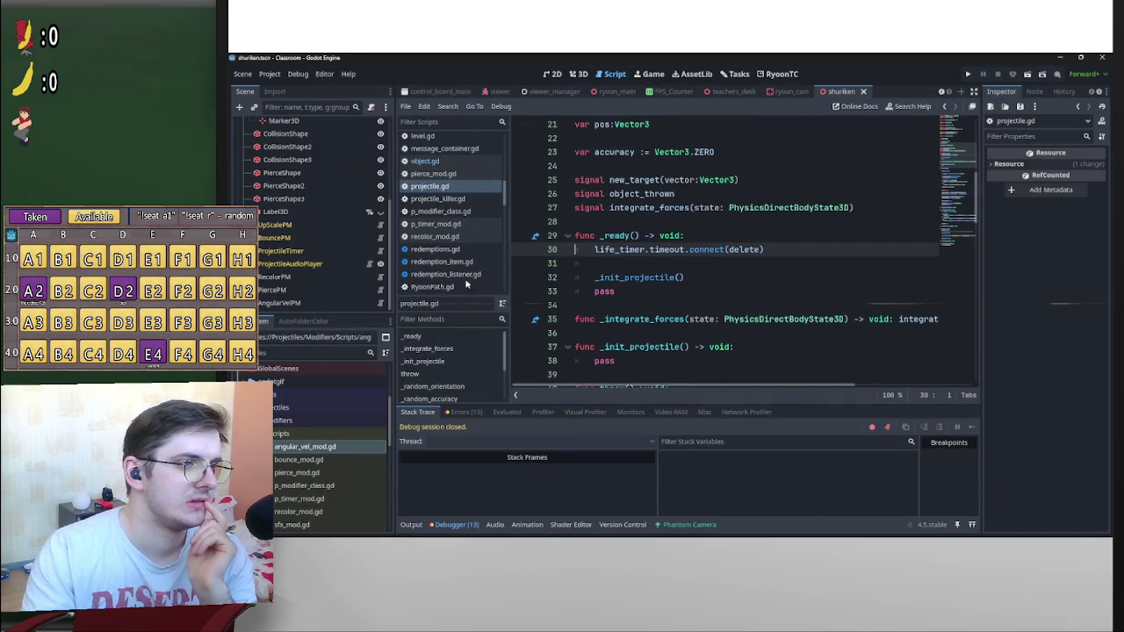
pyautogui.scroll(2, 356, 259)
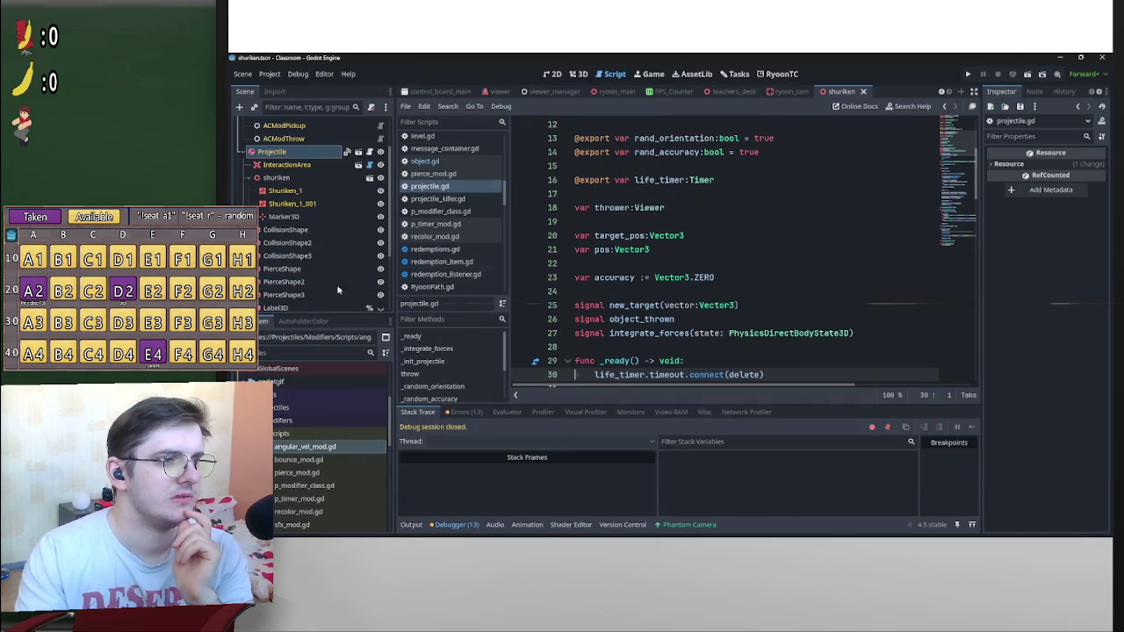
pyautogui.scroll(-2, 318, 286)
pyautogui.scroll(-2, 338, 456)
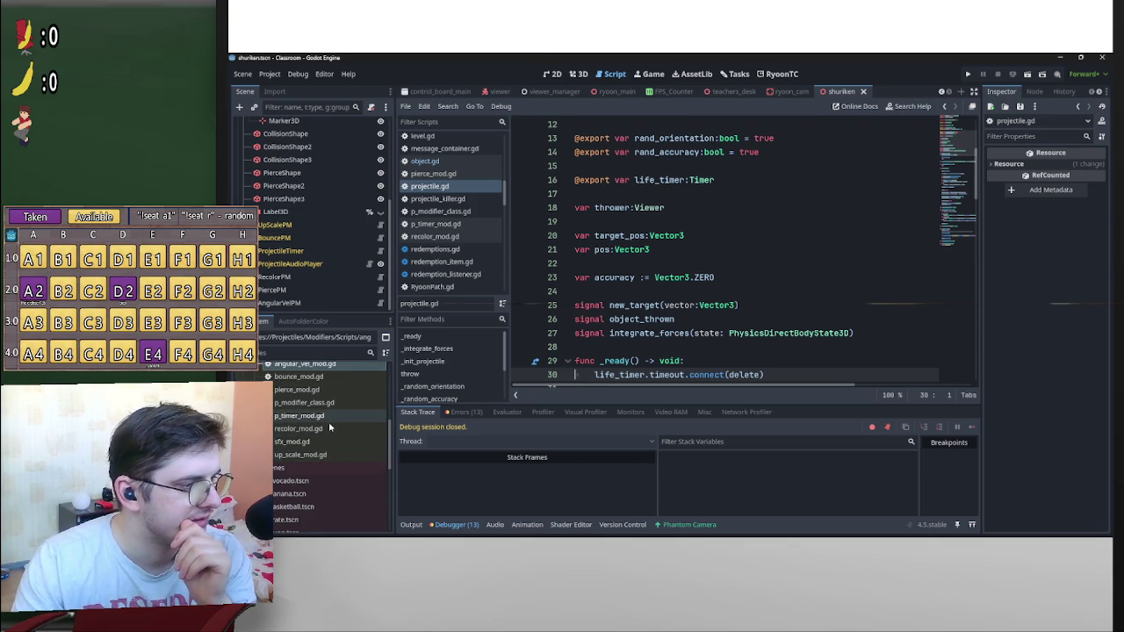
pyautogui.scroll(1, 330, 457)
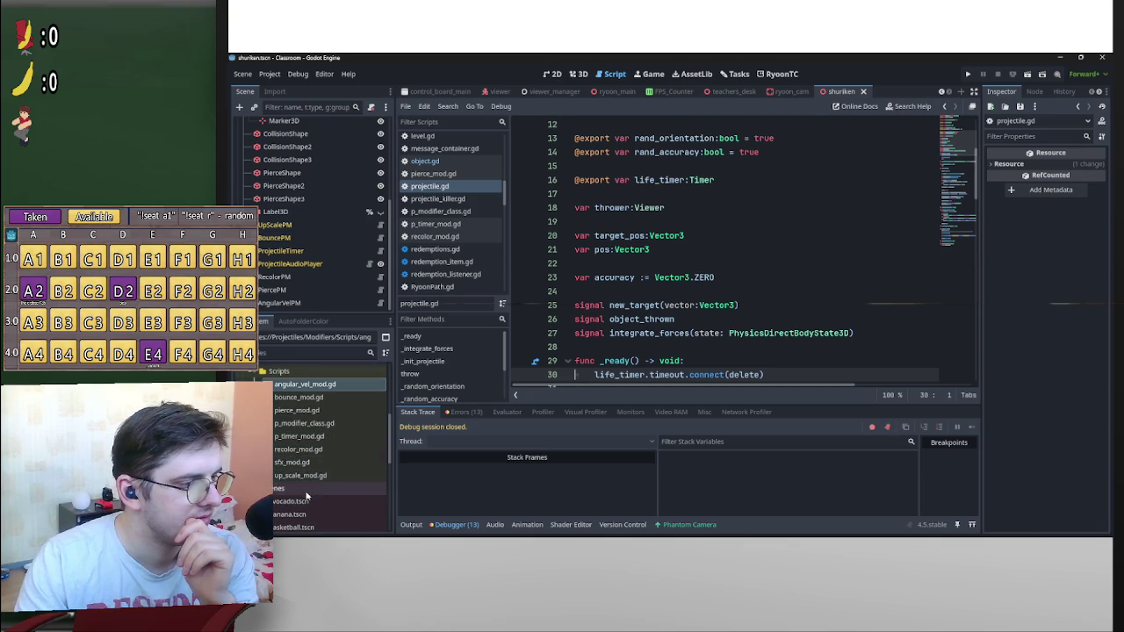
pyautogui.scroll(-2, 317, 474)
pyautogui.scroll(-3, 303, 474)
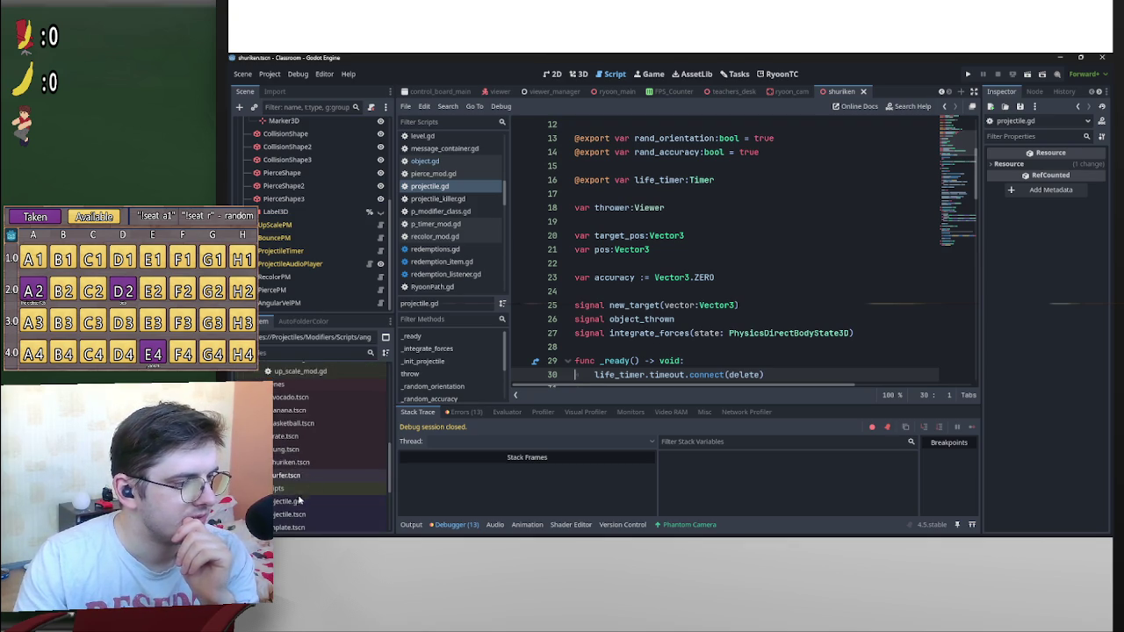
pyautogui.doubleClick(281, 466)
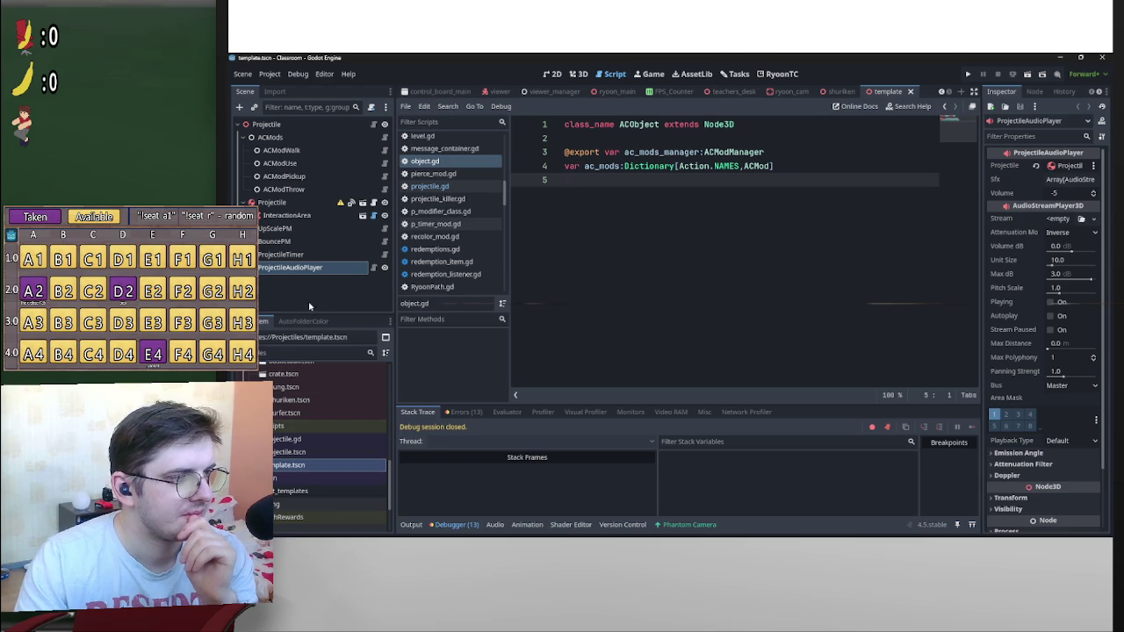
pyautogui.click(297, 255)
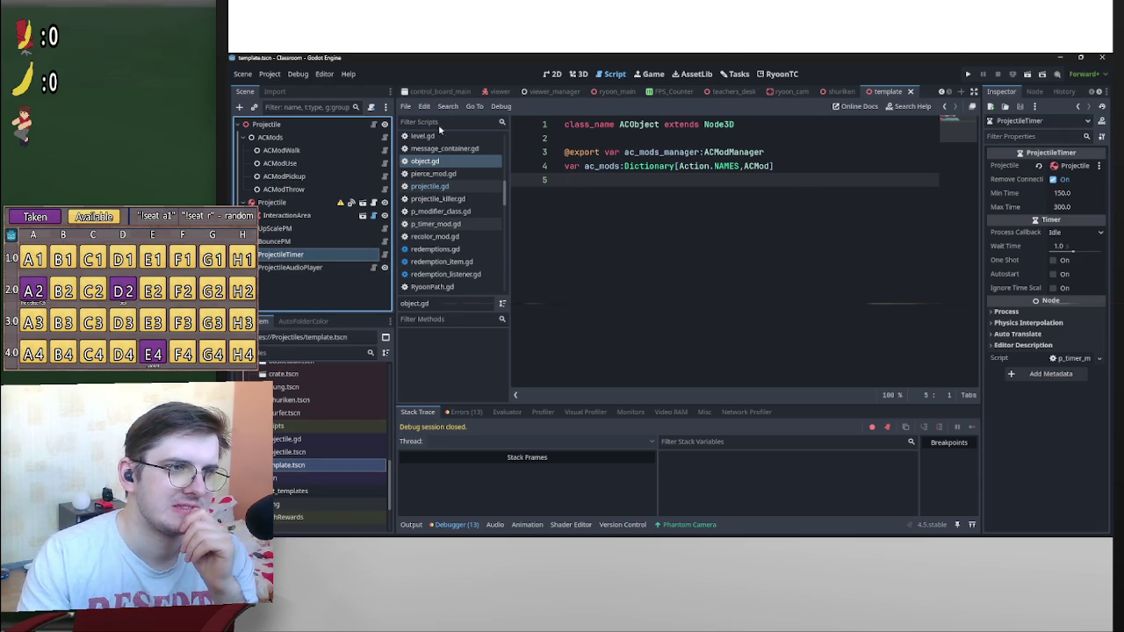
pyautogui.click(266, 124)
pyautogui.click(316, 202)
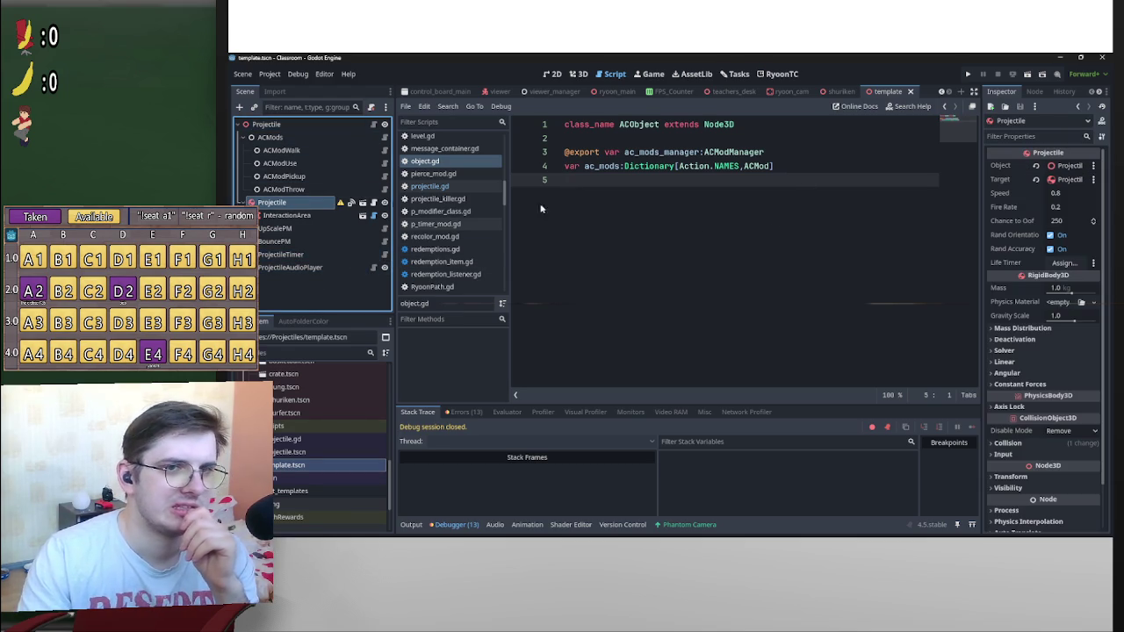
pyautogui.click(1064, 263)
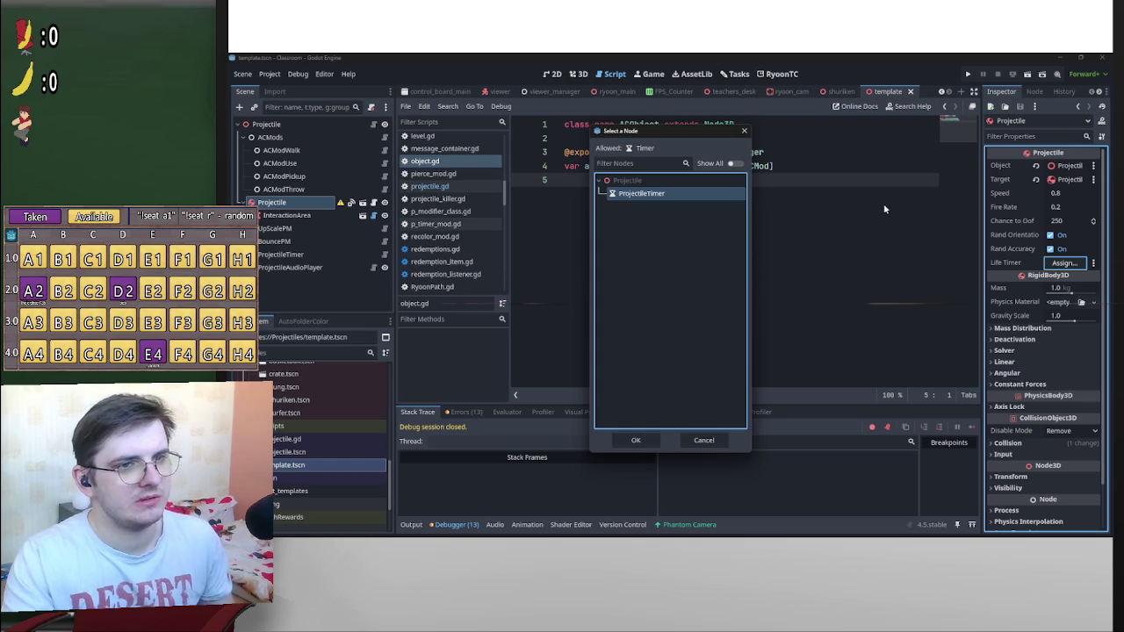
pyautogui.click(636, 440)
pyautogui.click(1028, 75)
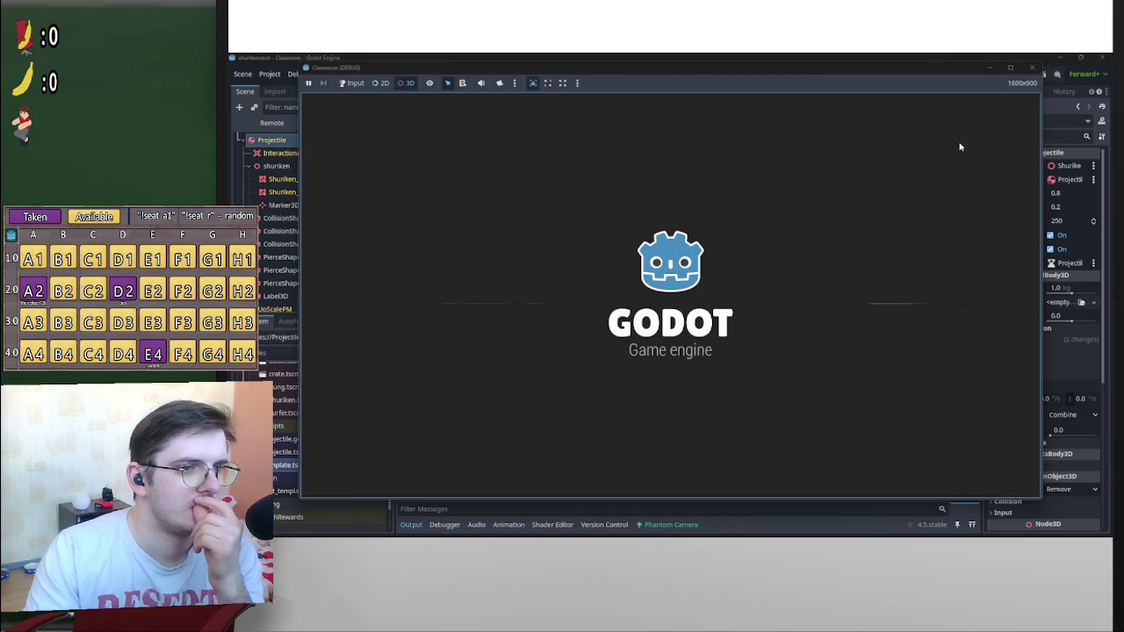
pyautogui.click(499, 82)
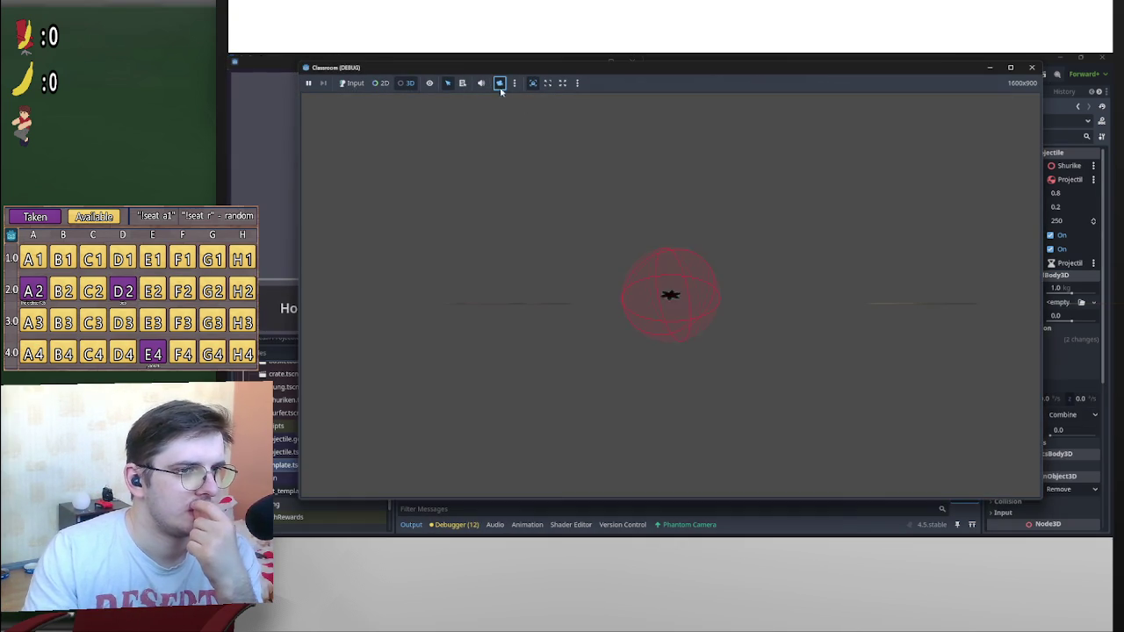
pyautogui.scroll(5, 864, 279)
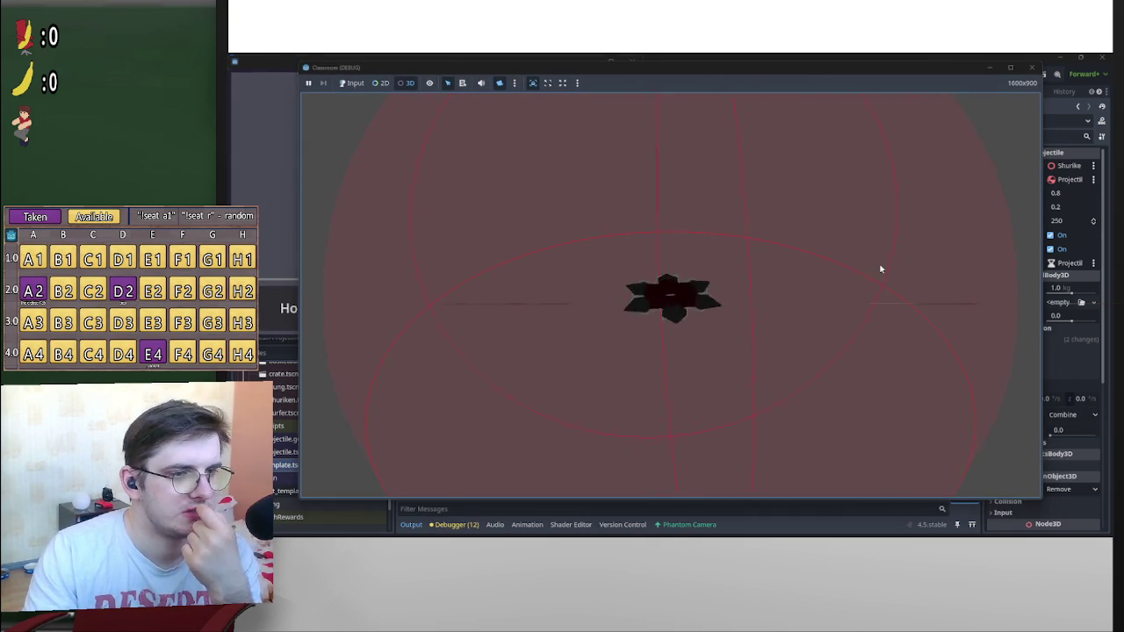
pyautogui.scroll(-4, 881, 269)
pyautogui.scroll(2, 900, 269)
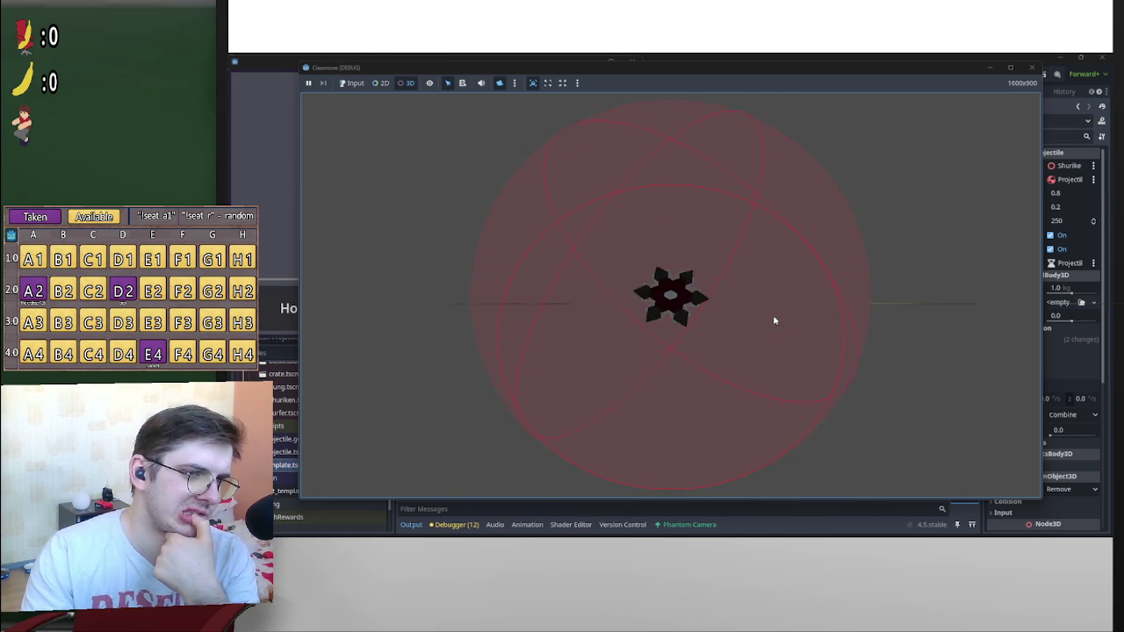
pyautogui.click(1038, 70)
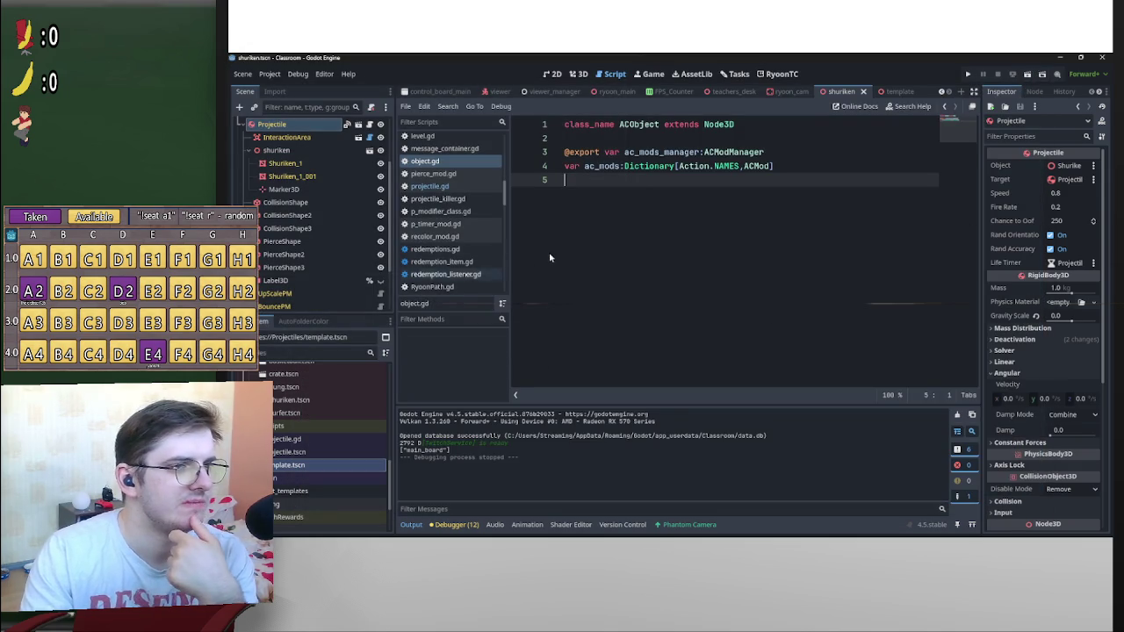
# Open AngularVelPM's script and insert print(dir) just before the angular_velocity assignment
pyautogui.scroll(-3, 338, 301)
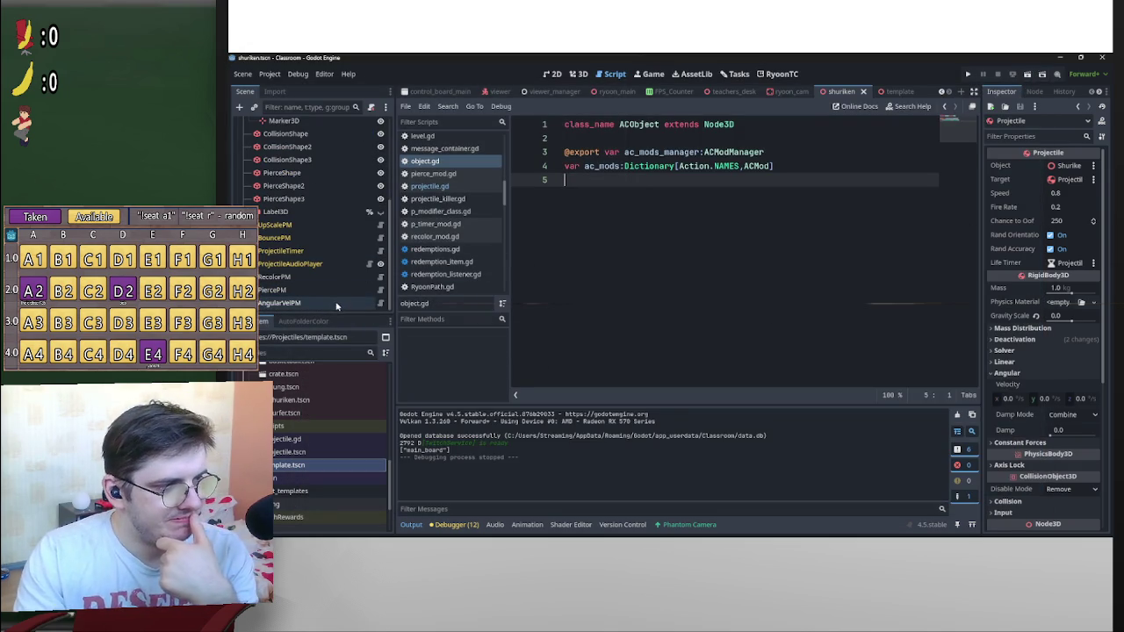
pyautogui.click(336, 303)
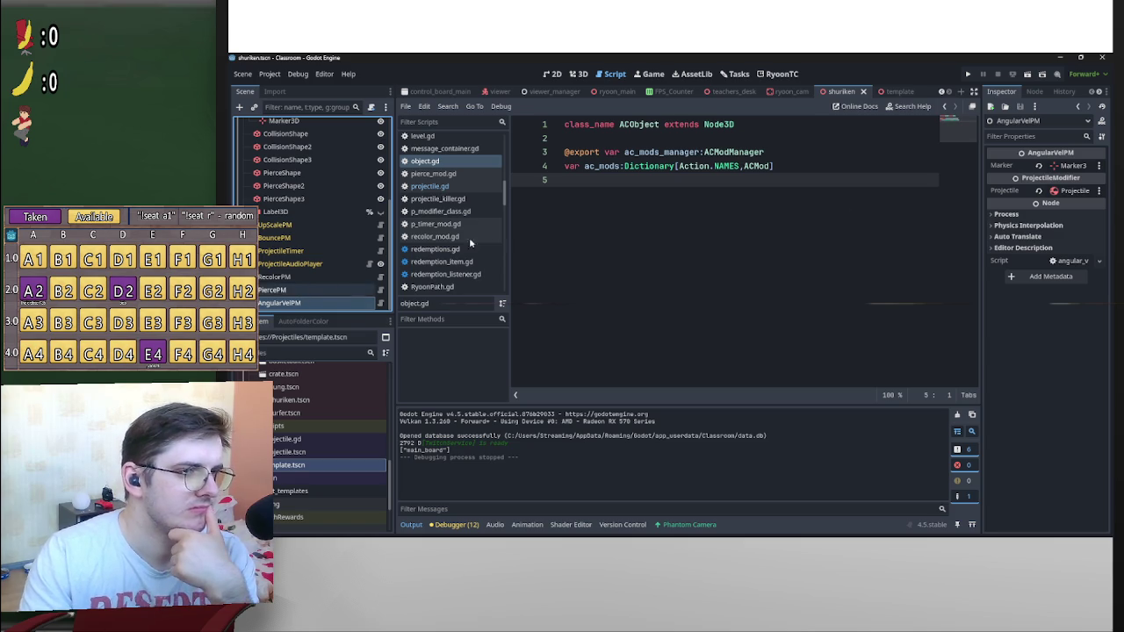
pyautogui.click(381, 303)
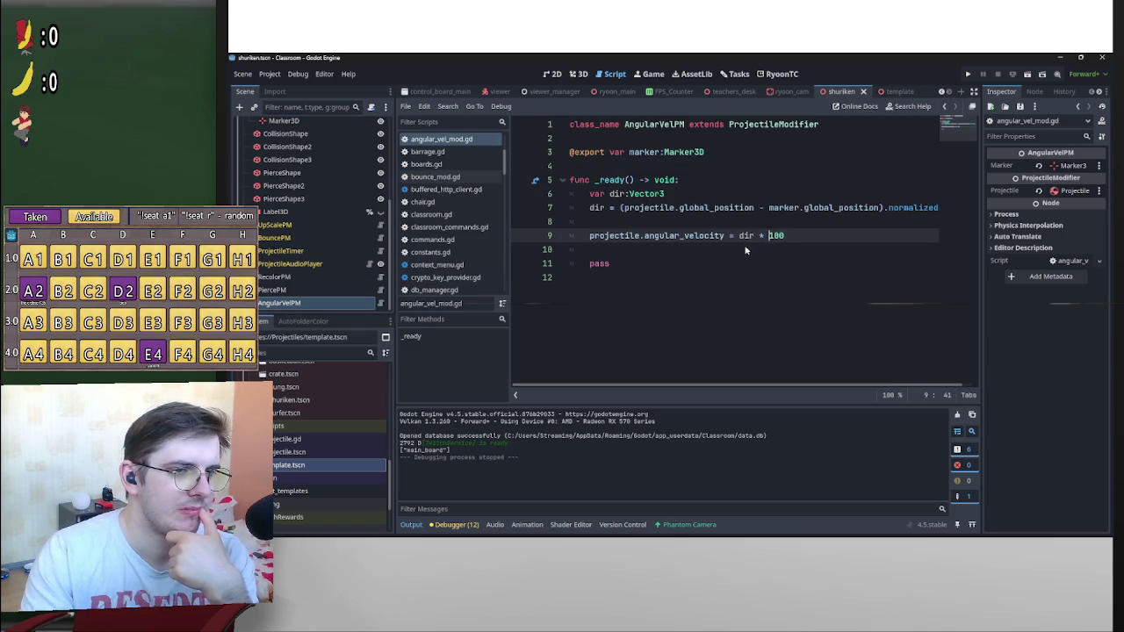
pyautogui.click(657, 225)
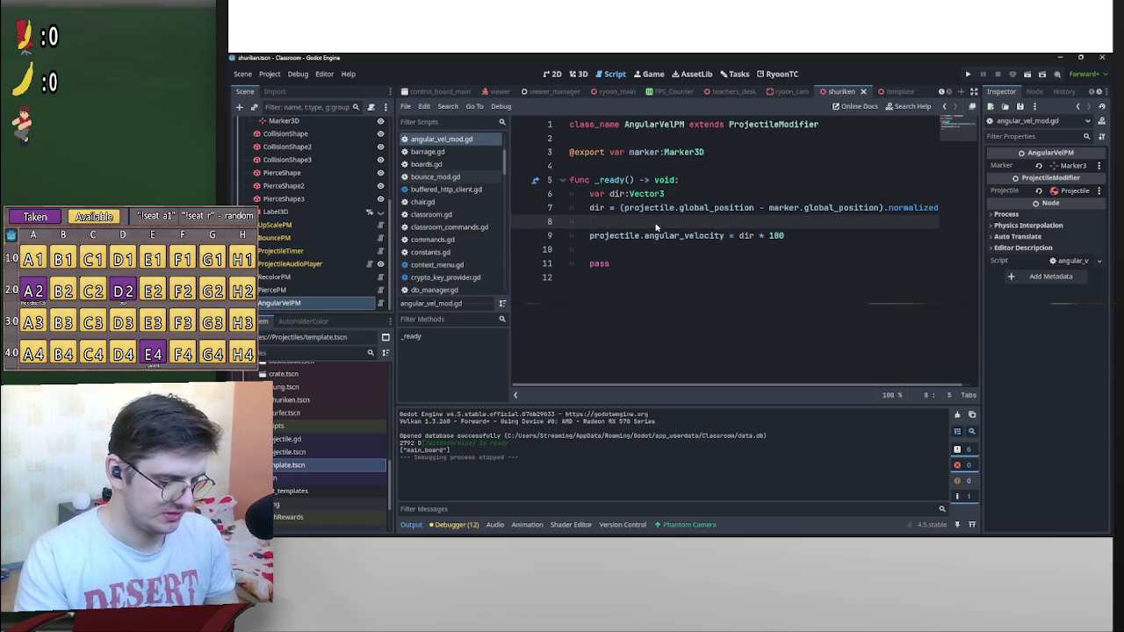
pyautogui.press('Return')
pyautogui.press('Return')
pyautogui.press('Up')
pyautogui.write('(')
pyautogui.press('BackSpace')
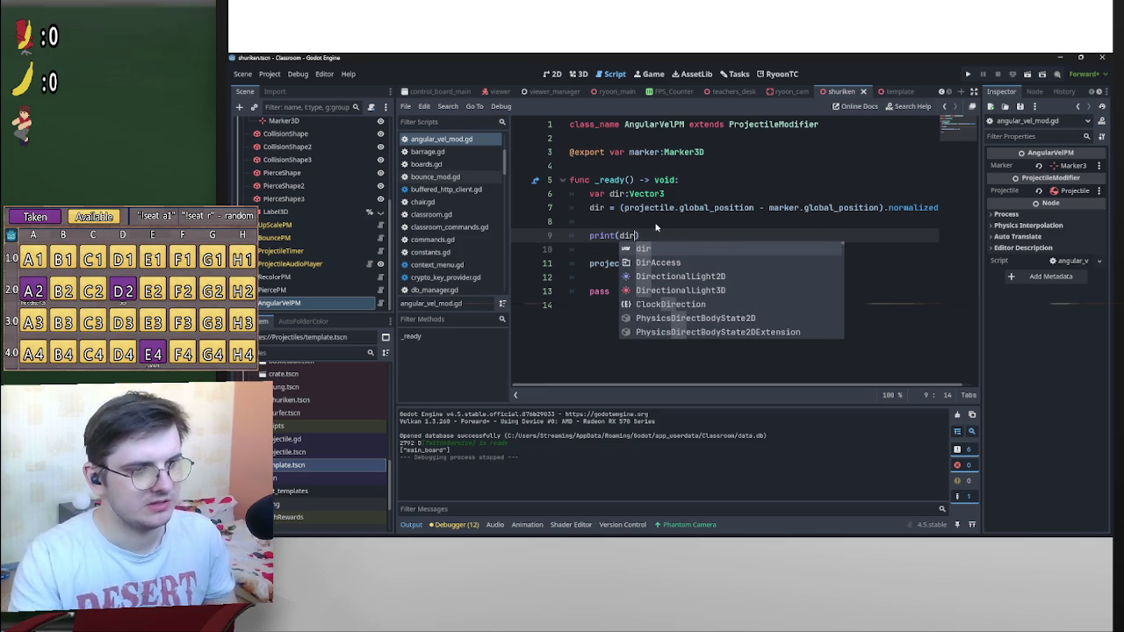
pyautogui.click(743, 207)
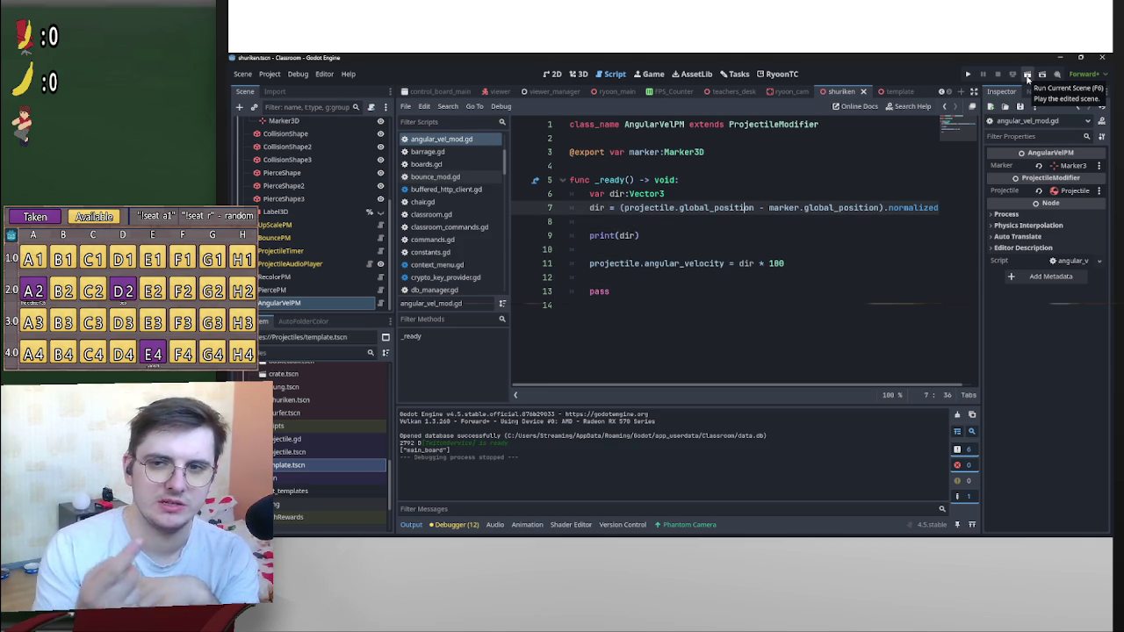
# Run the current scene and close it, confirming the output prints (0.0, -1.0, 0.0)
pyautogui.click(1027, 76)
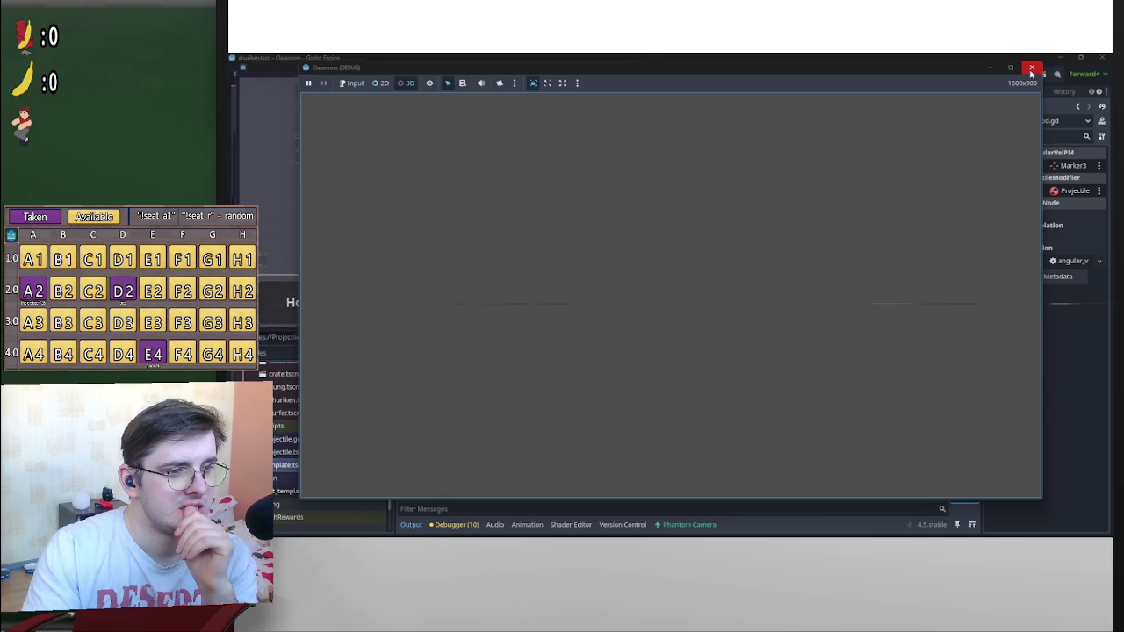
pyautogui.click(1032, 72)
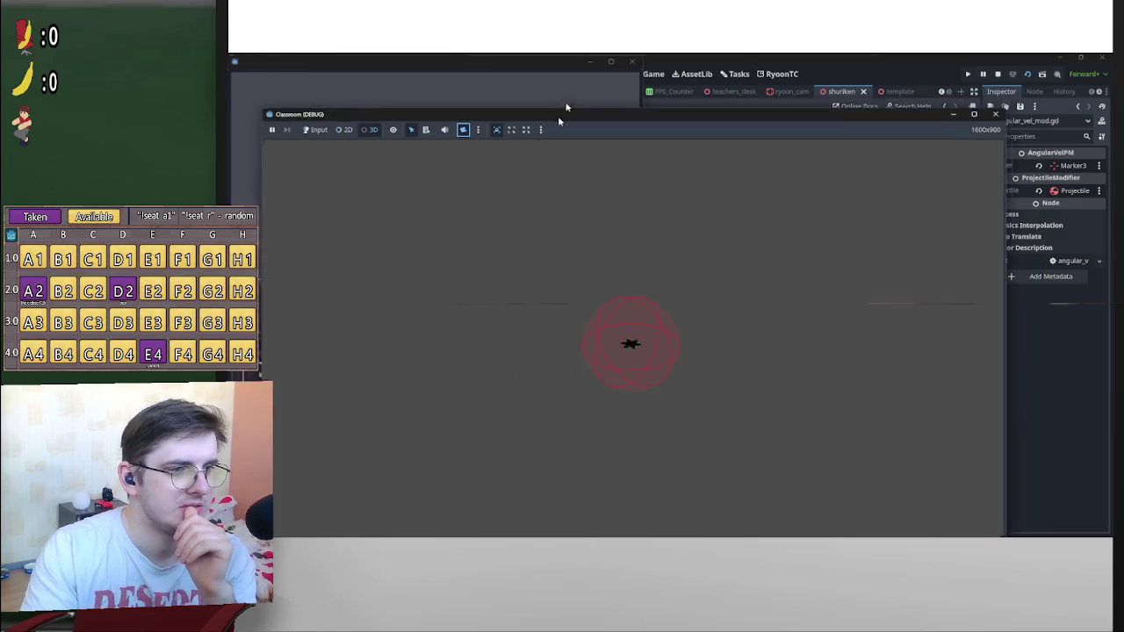
pyautogui.click(1003, 100)
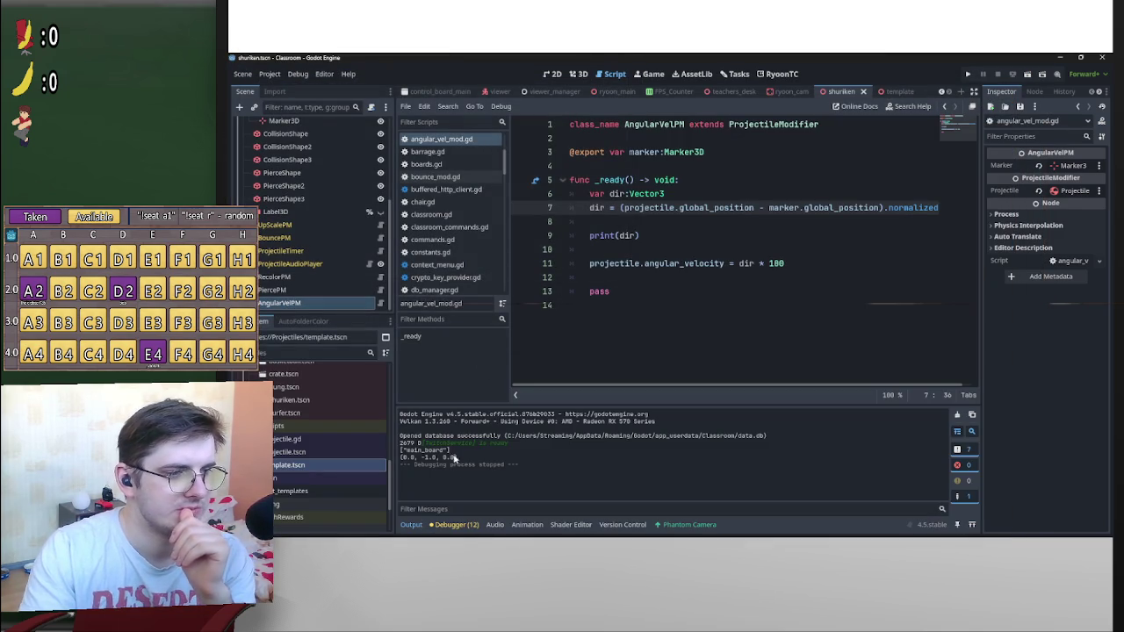
pyautogui.click(647, 237)
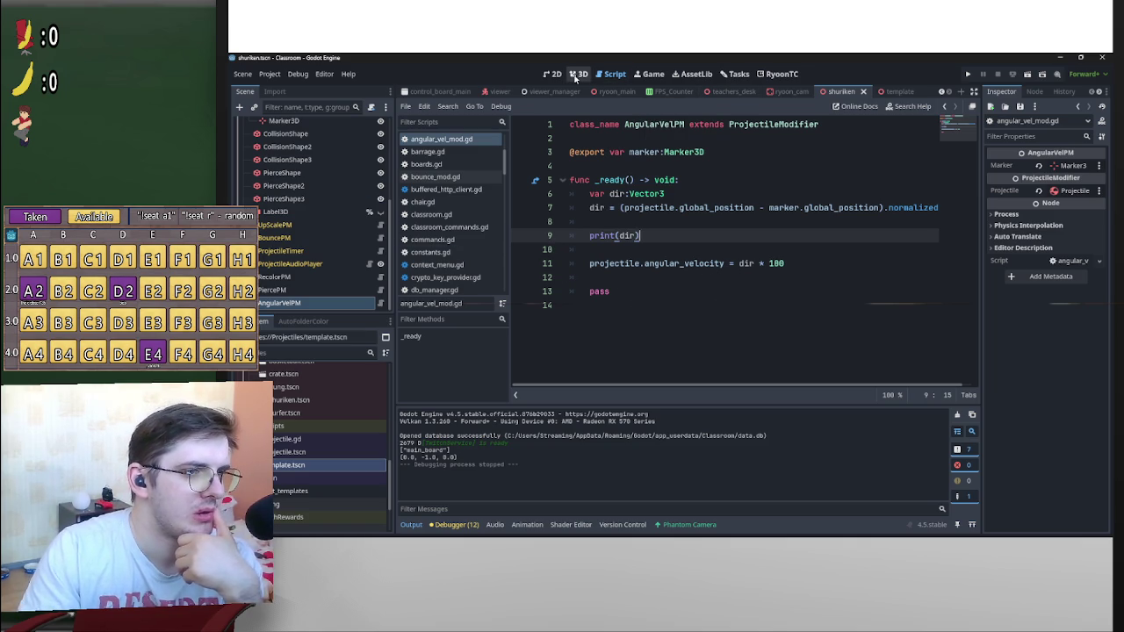
# Rewrite dir on line 7 as marker.global_position - projectile.global_position
pyautogui.click(577, 77)
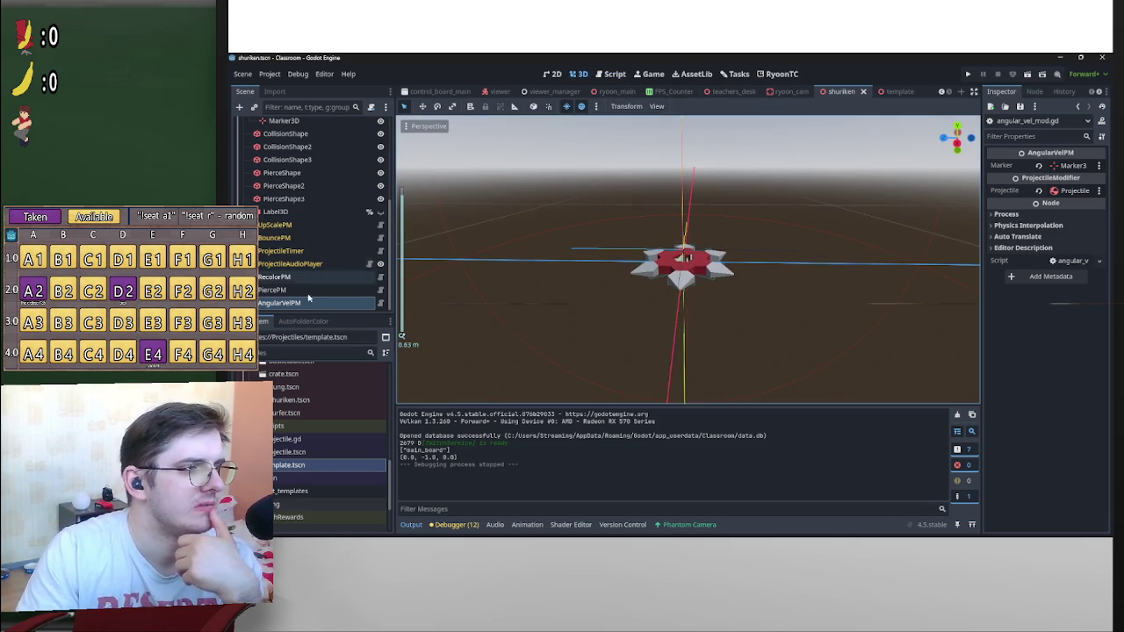
pyautogui.click(380, 303)
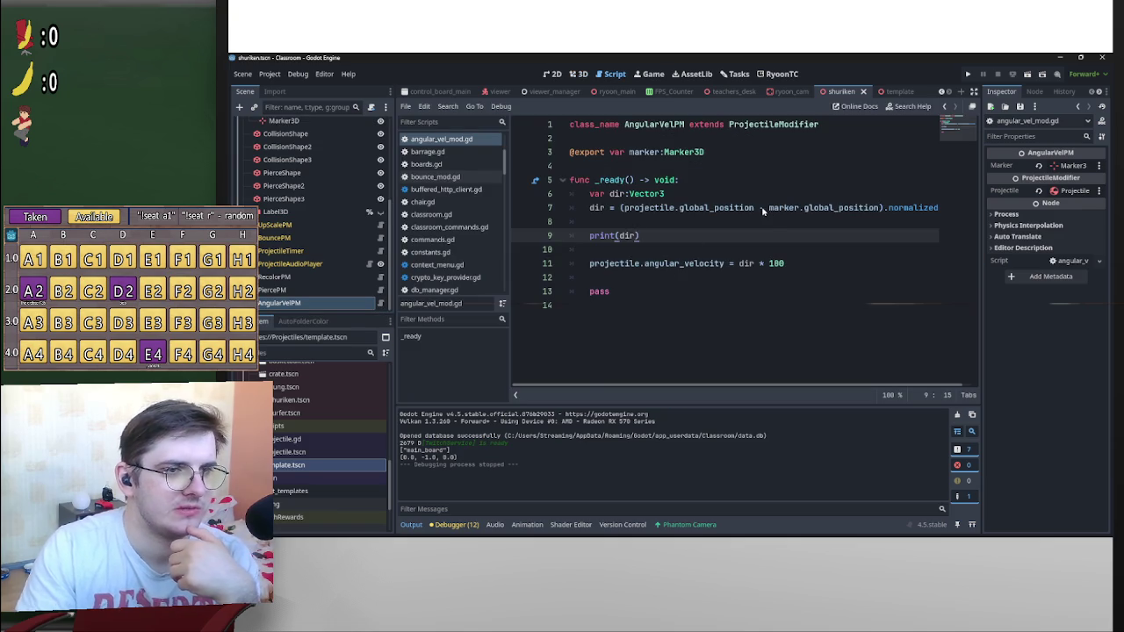
pyautogui.moveTo(770, 209); pyautogui.dragTo(884, 209)
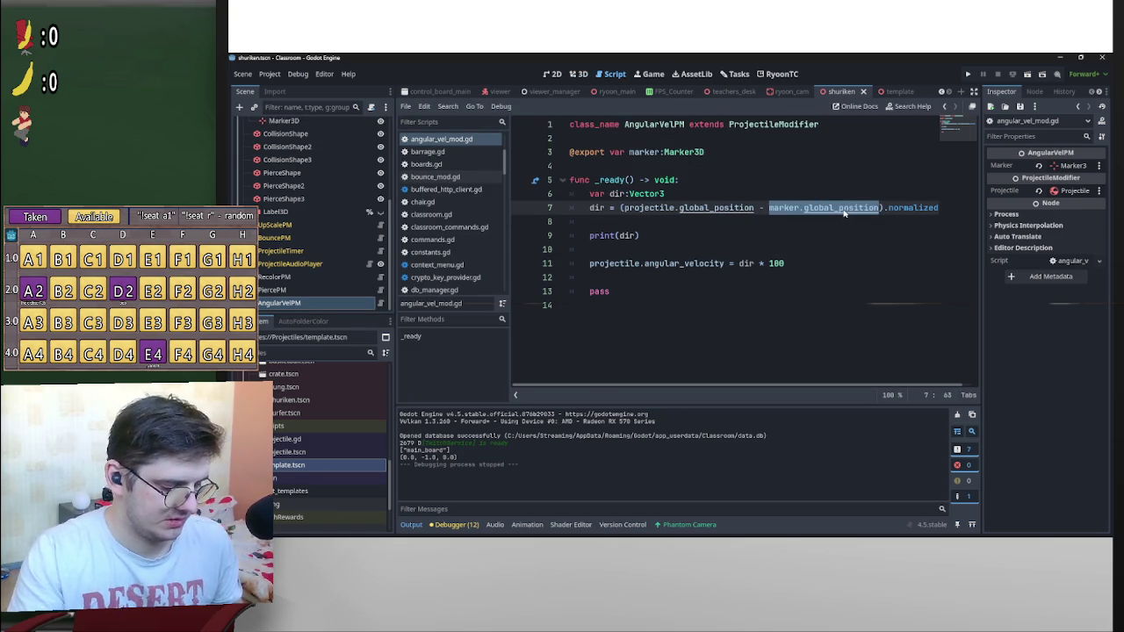
pyautogui.press('BackSpace')
pyautogui.moveTo(753, 209)
pyautogui.mouseDown()
pyautogui.moveTo(640, 209)
pyautogui.moveTo(773, 211)
pyautogui.moveTo(764, 213)
pyautogui.mouseUp()
pyautogui.click(629, 208)
pyautogui.press('Delete')
pyautogui.press('Delete')
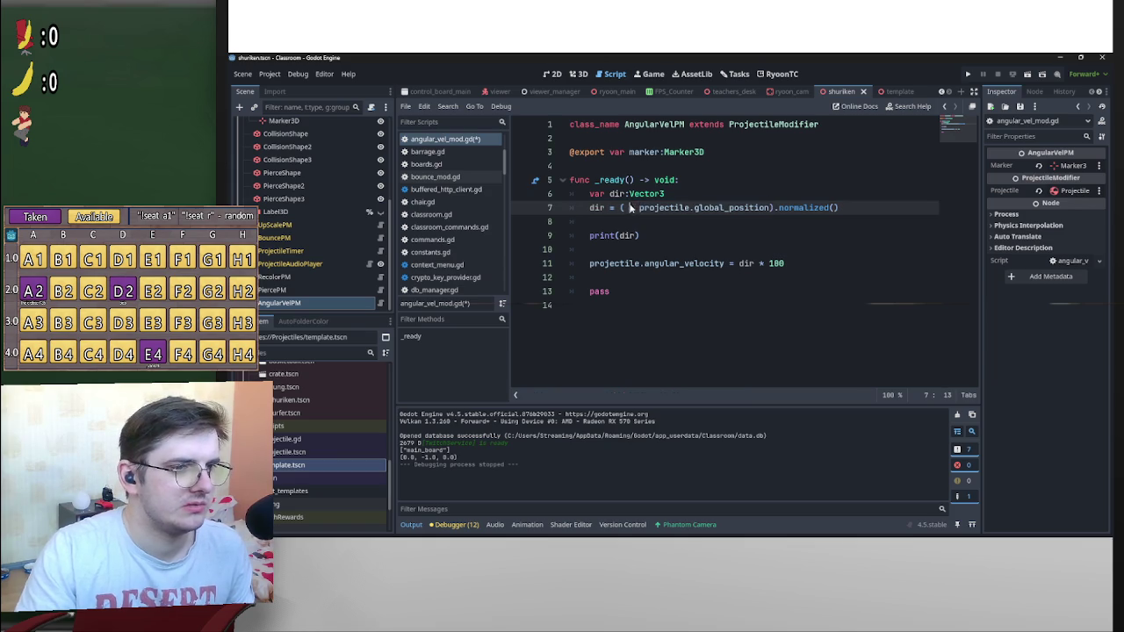
pyautogui.write('marker.global_position')
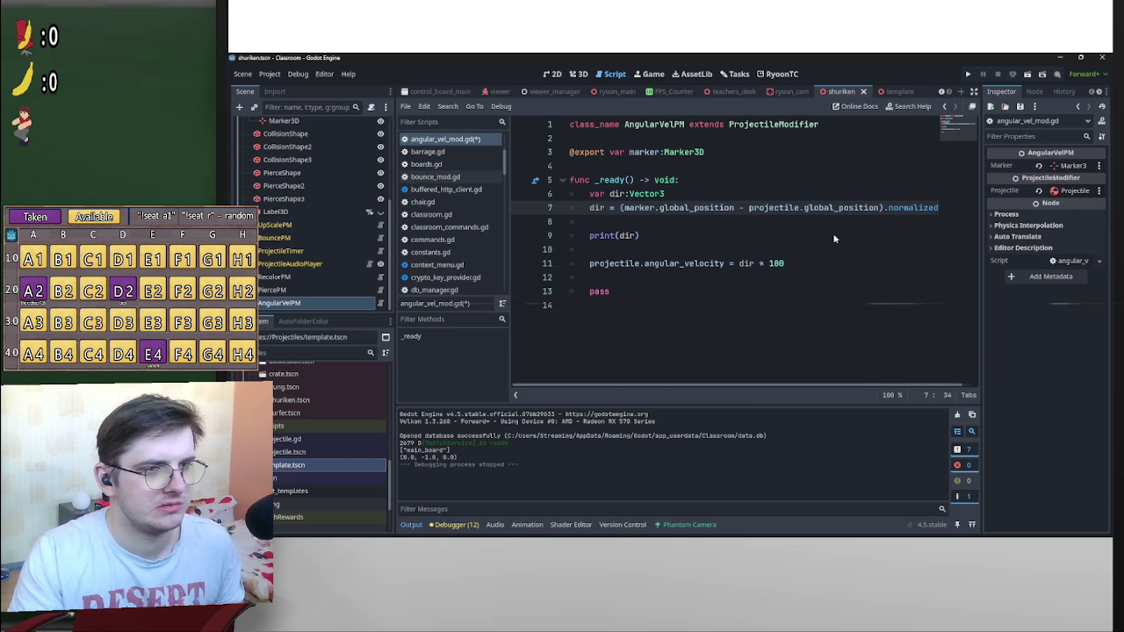
# Run the scene to confirm it now prints (-0.0, 1.0, 0.0), then close the game
pyautogui.click(1028, 76)
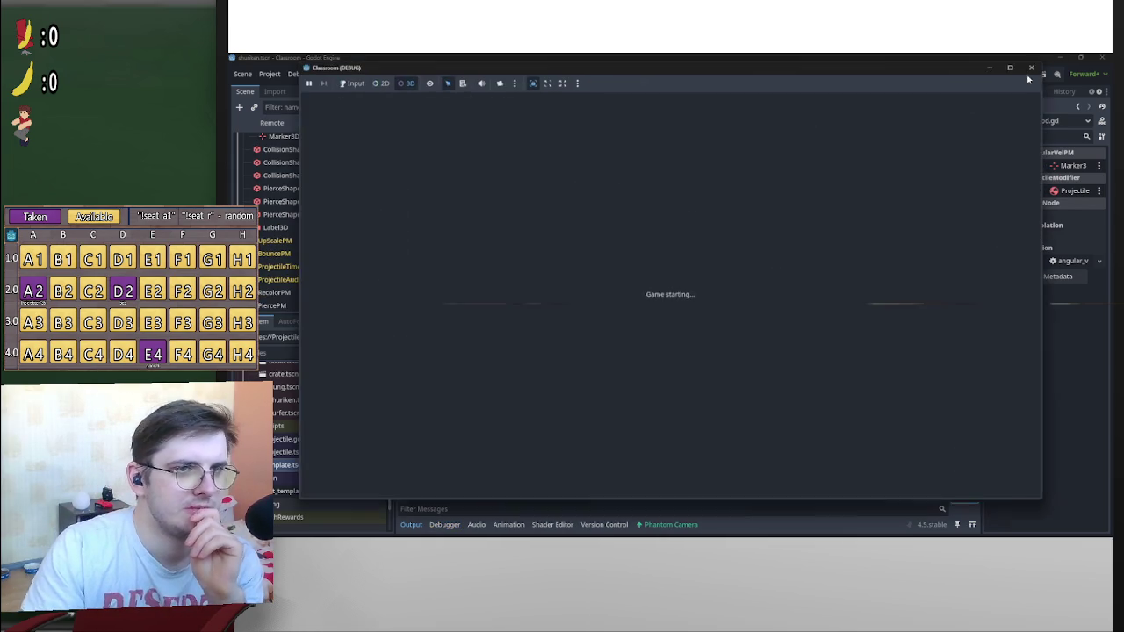
pyautogui.click(500, 83)
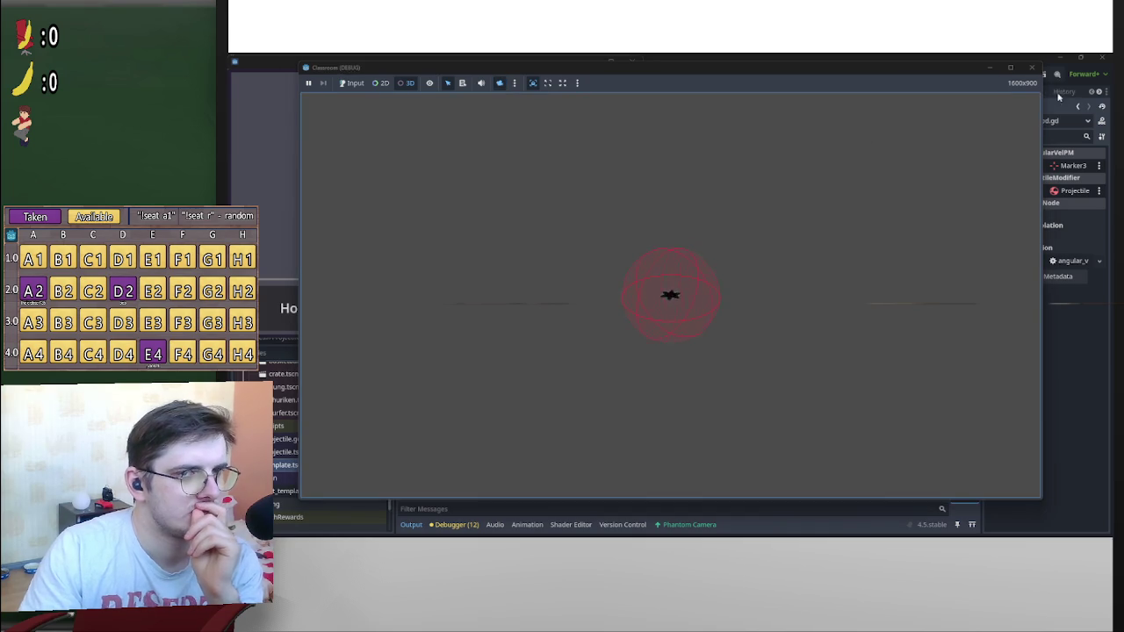
pyautogui.click(1034, 69)
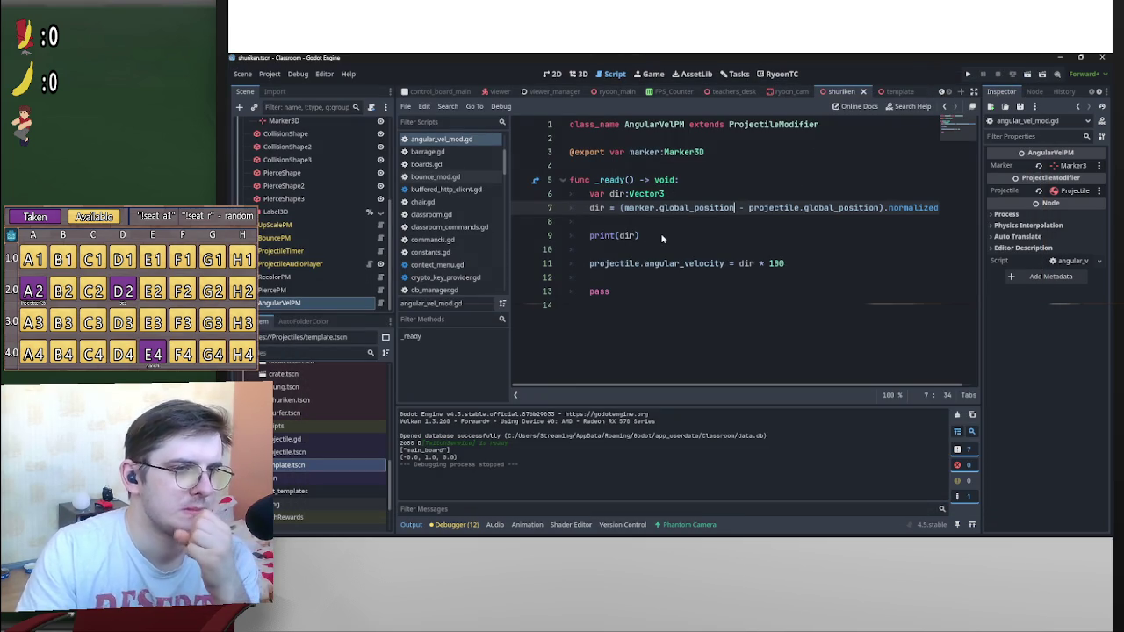
pyautogui.click(587, 74)
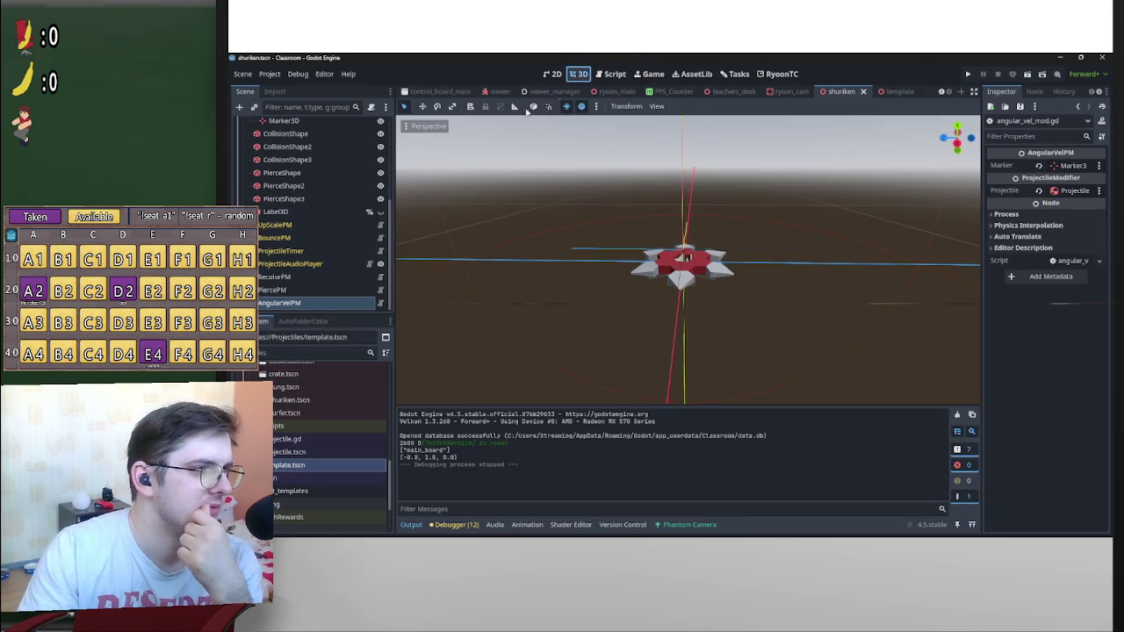
# Rotate the Projectile 90 degrees in side view and test-run the scene
pyautogui.scroll(4, 316, 232)
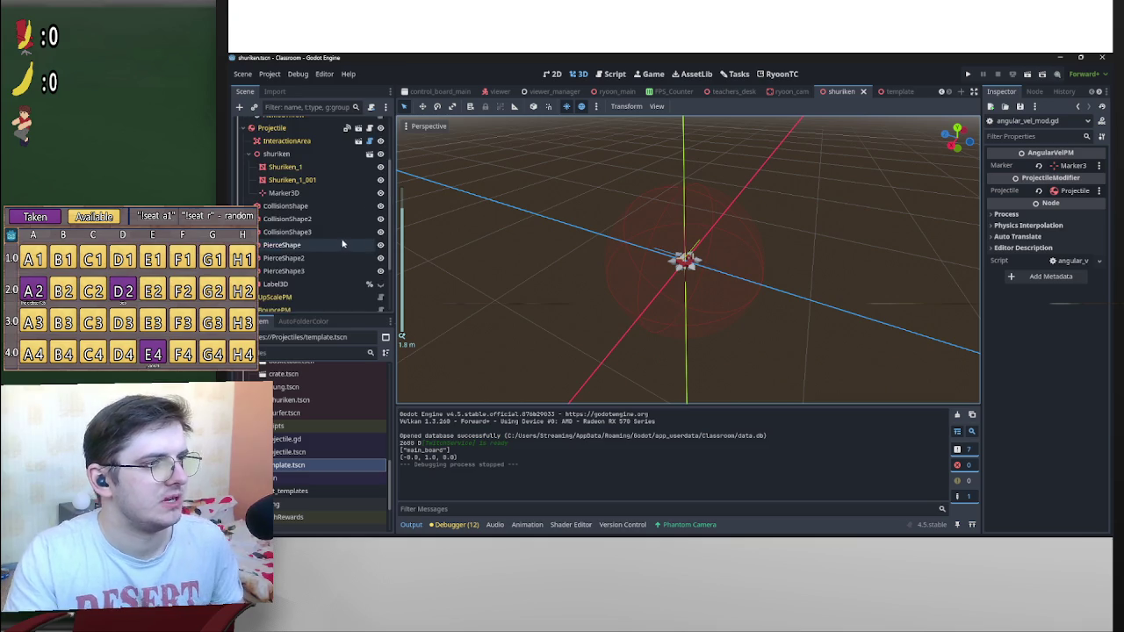
pyautogui.click(325, 152)
pyautogui.press('KP_3')
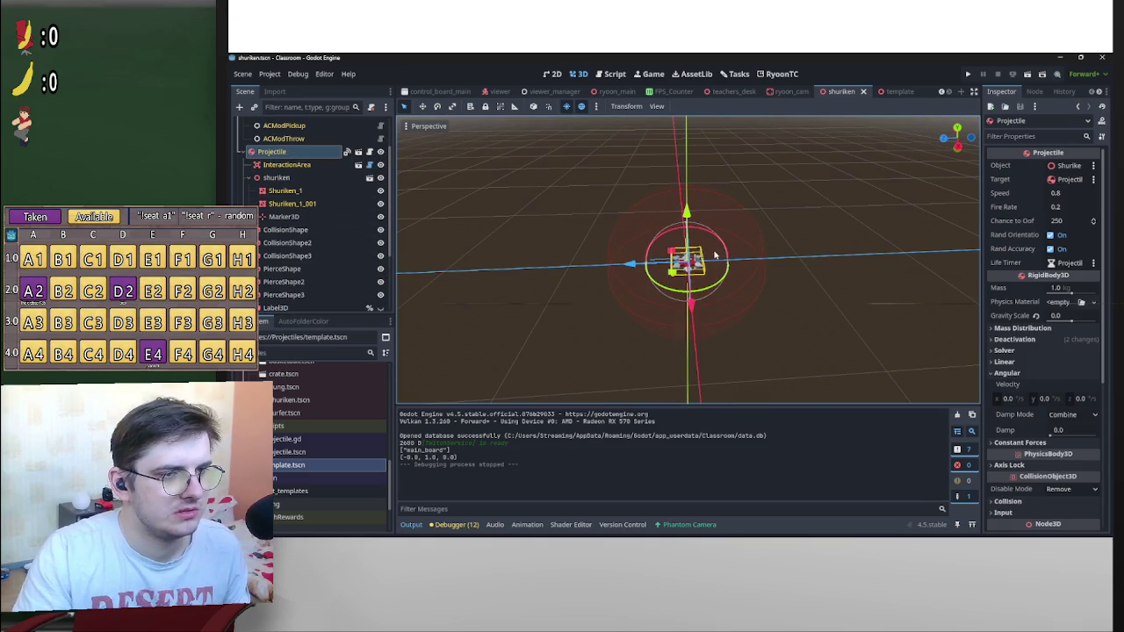
pyautogui.moveTo(718, 245)
pyautogui.mouseDown()
pyautogui.moveTo(657, 230)
pyautogui.moveTo(756, 246)
pyautogui.moveTo(870, 221)
pyautogui.mouseUp()
pyautogui.click(1028, 74)
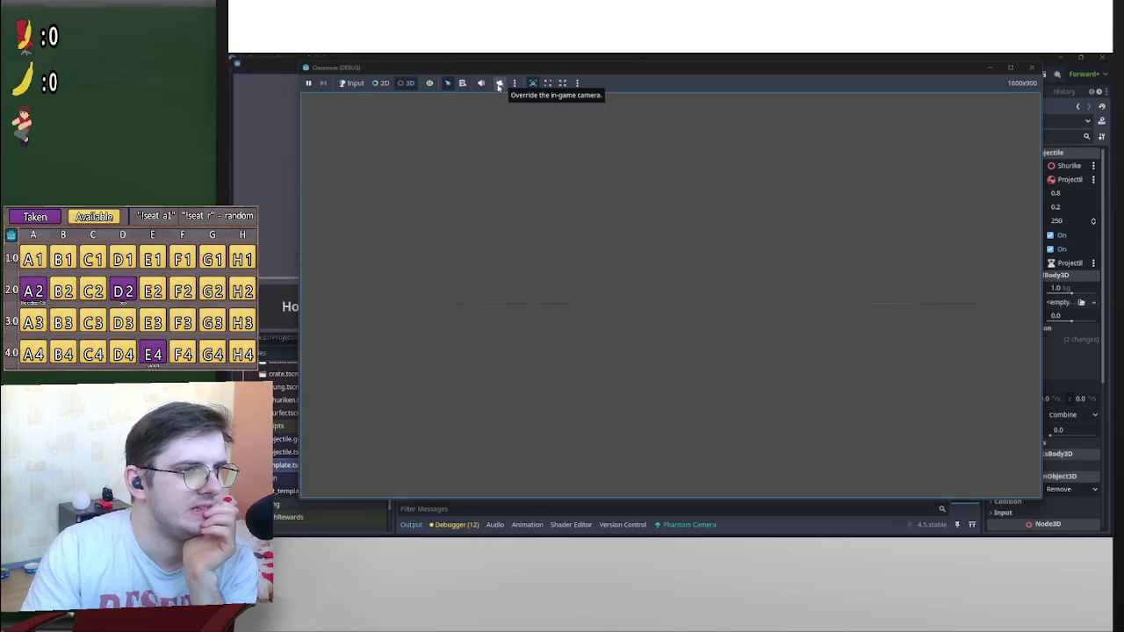
pyautogui.click(501, 83)
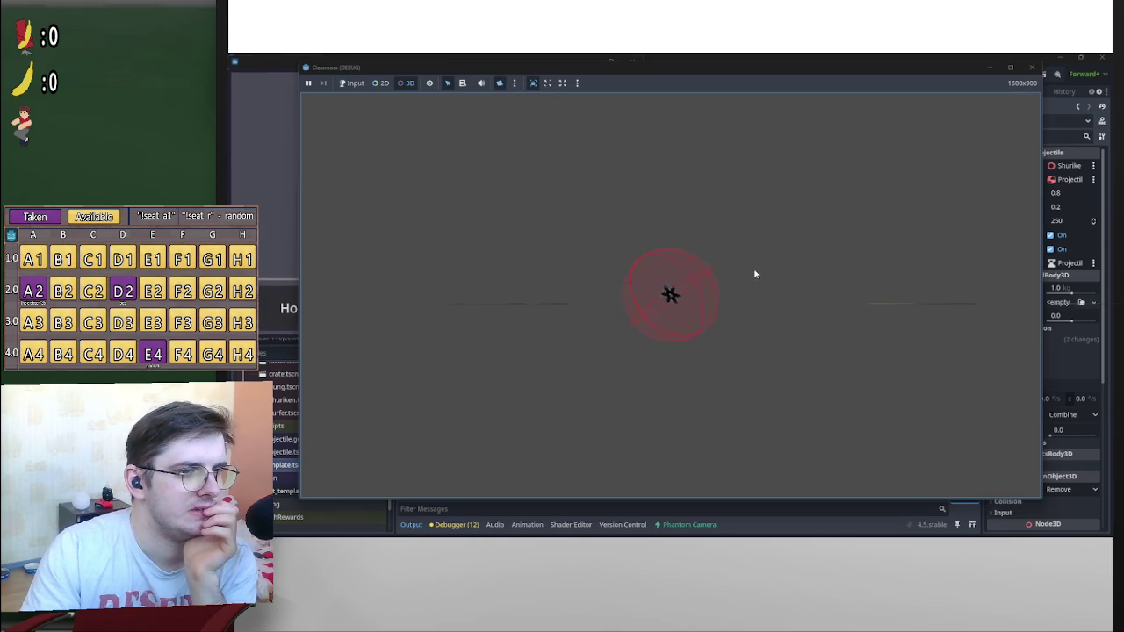
pyautogui.click(1032, 68)
# Rotate the shuriken to a new angle and test-run the scene again
pyautogui.scroll(2, 713, 236)
pyautogui.moveTo(714, 235); pyautogui.dragTo(726, 290)
pyautogui.moveTo(776, 264)
pyautogui.mouseDown()
pyautogui.moveTo(599, 253)
pyautogui.moveTo(553, 287)
pyautogui.moveTo(583, 319)
pyautogui.moveTo(567, 284)
pyautogui.moveTo(572, 302)
pyautogui.mouseUp()
pyautogui.scroll(3, 660, 249)
pyautogui.click(1027, 75)
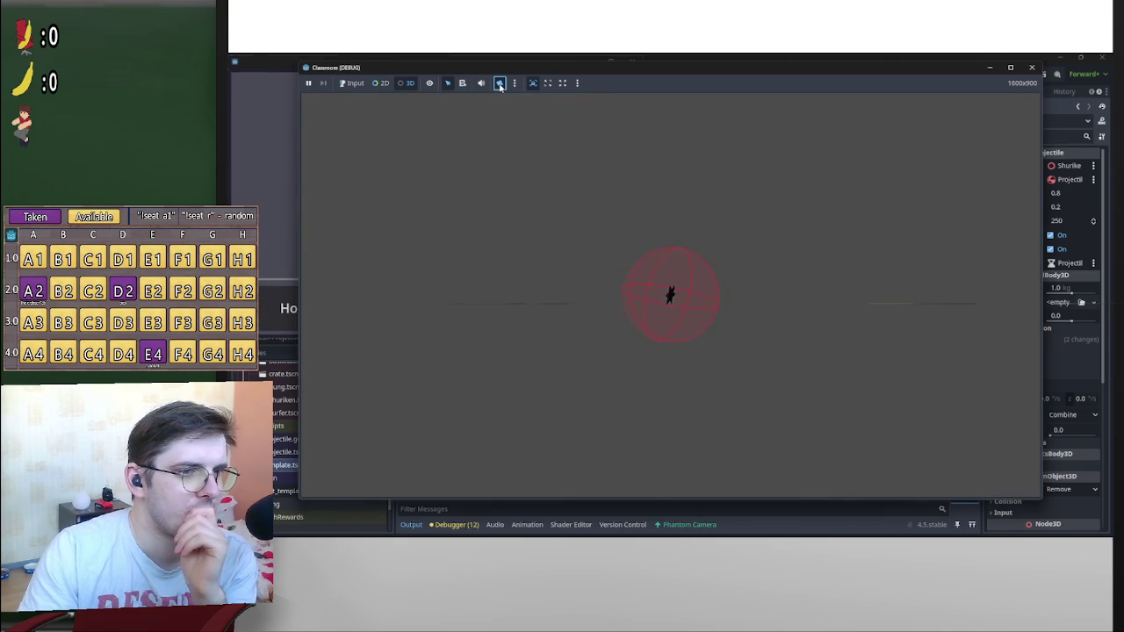
pyautogui.click(499, 84)
pyautogui.scroll(3, 815, 293)
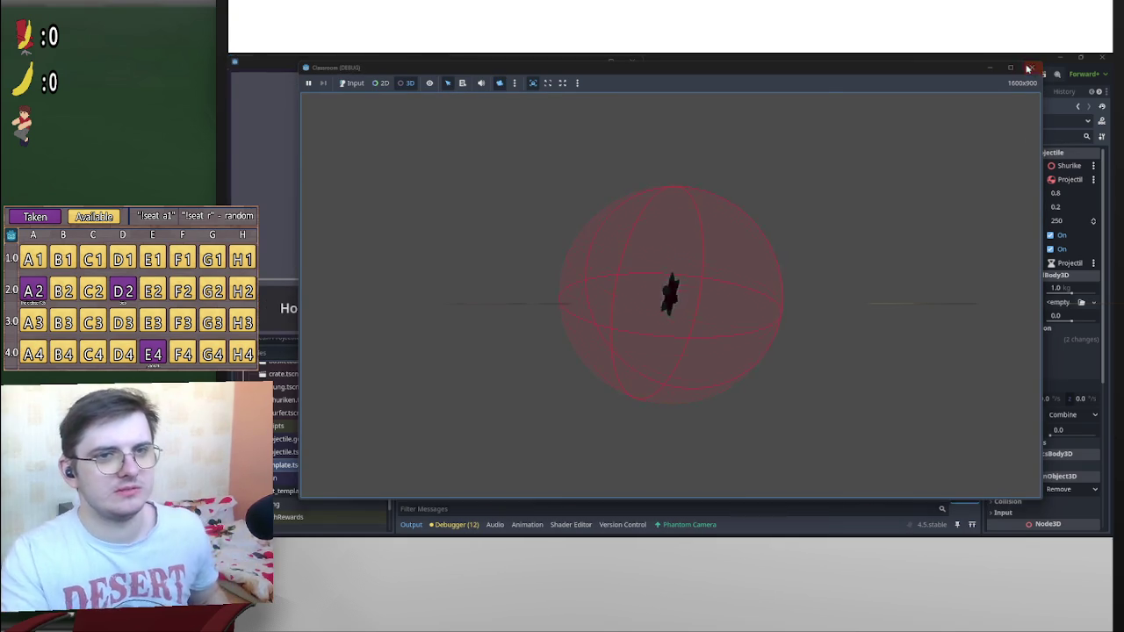
pyautogui.click(1029, 69)
# Rotate the shuriken slightly more and run a final test, which prints dir as [0.729434, 0.684051, 0.0]
pyautogui.scroll(-3, 719, 176)
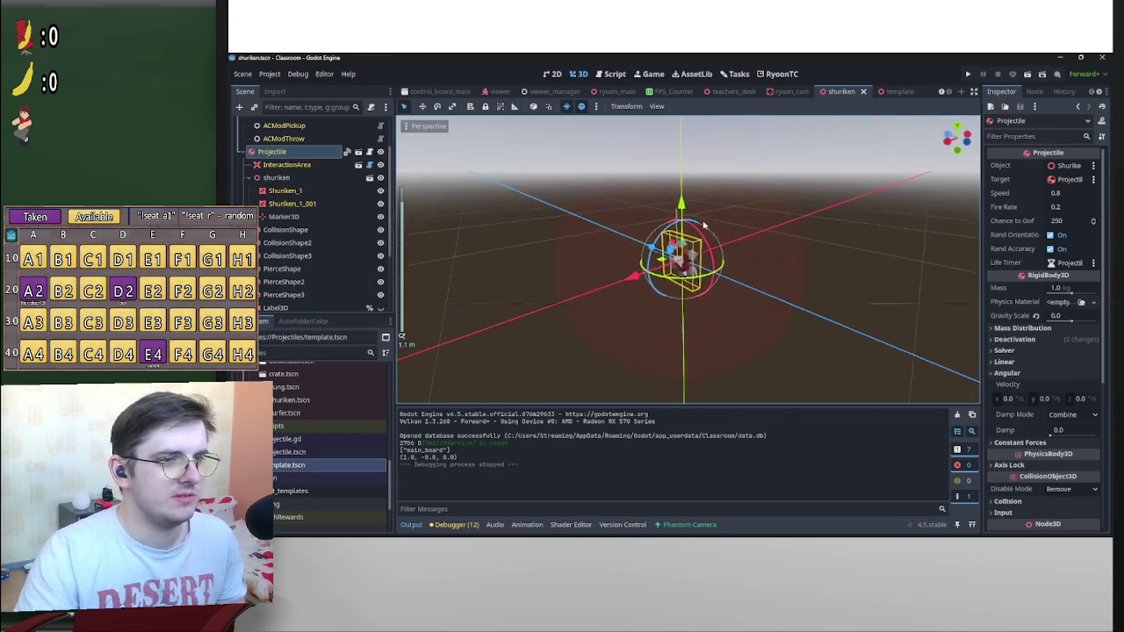
pyautogui.moveTo(718, 230); pyautogui.dragTo(729, 273)
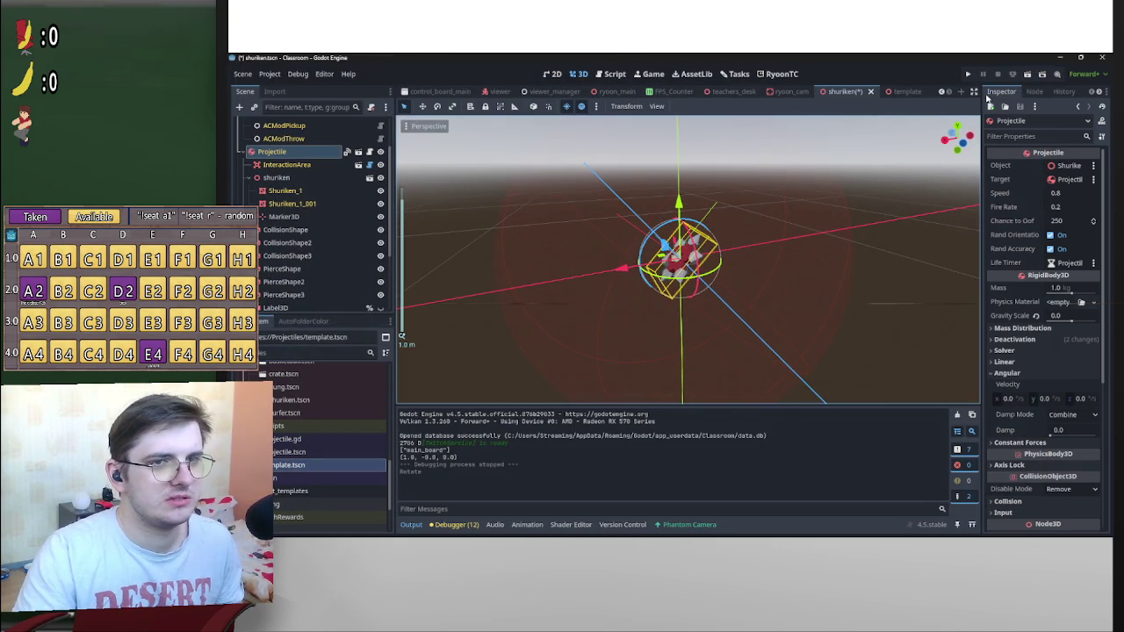
pyautogui.click(1029, 76)
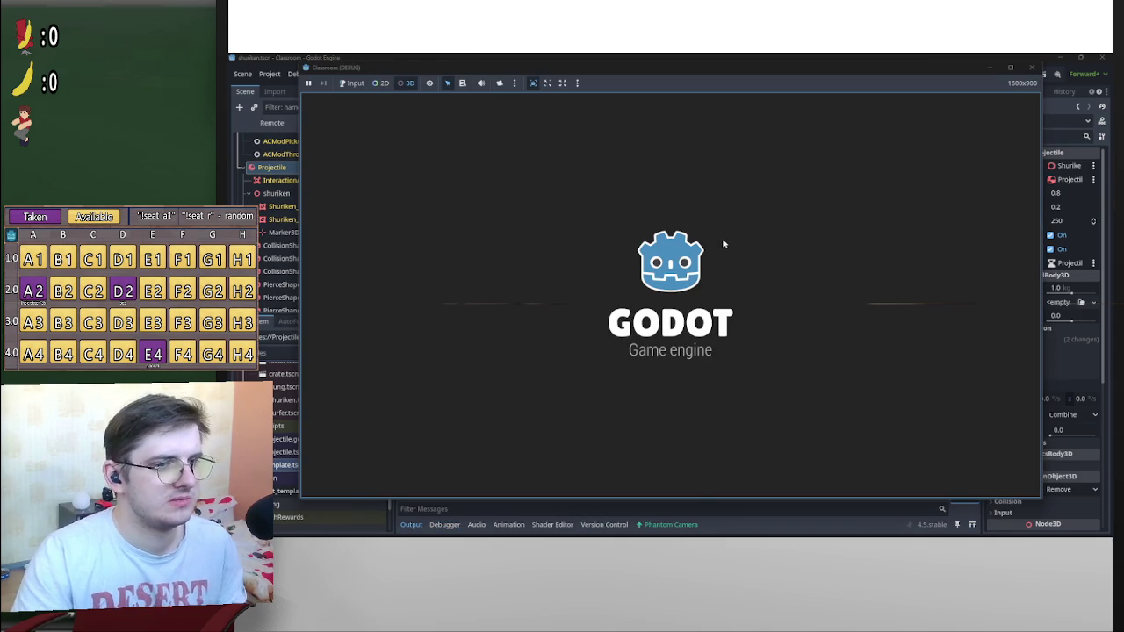
pyautogui.click(498, 83)
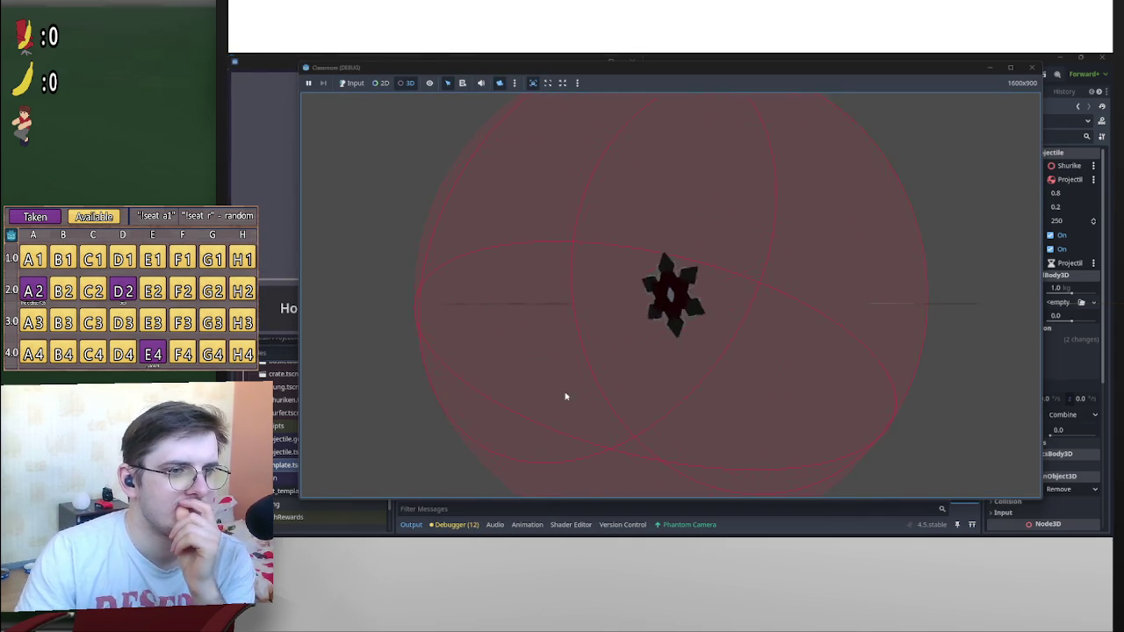
pyautogui.click(1032, 68)
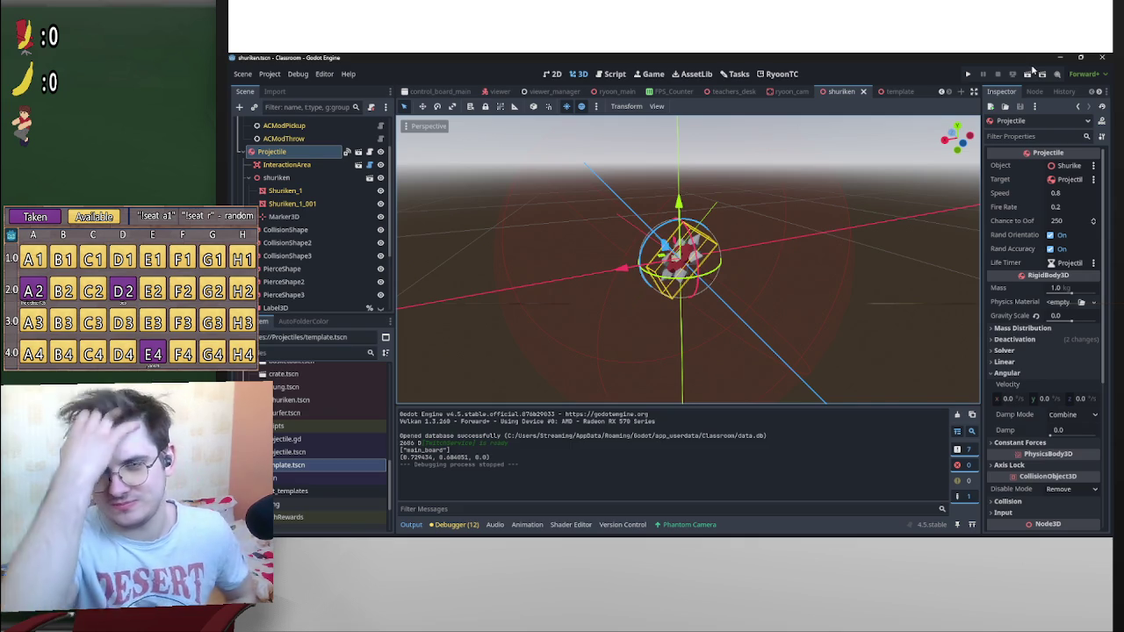
pyautogui.scroll(-3, 333, 237)
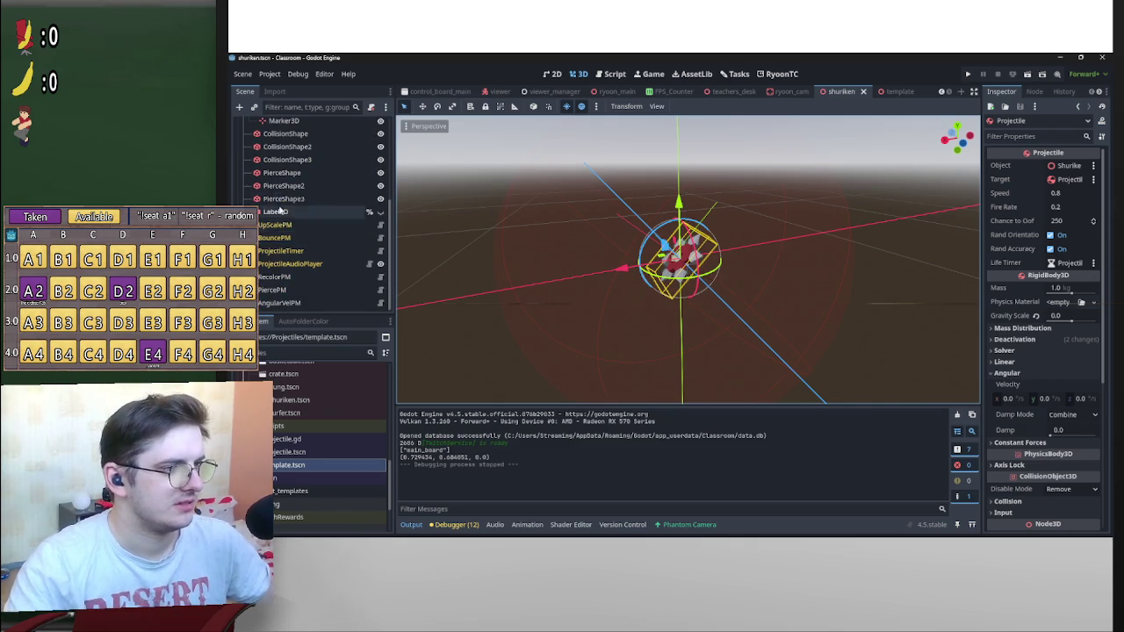
# Revert the Projectile's Rotation to 0°, 0°, 0° in the Inspector
pyautogui.click(331, 304)
pyautogui.moveTo(756, 246)
pyautogui.mouseDown()
pyautogui.moveTo(785, 238)
pyautogui.moveTo(633, 273)
pyautogui.mouseUp()
pyautogui.scroll(2, 632, 273)
pyautogui.scroll(5, 336, 226)
pyautogui.click(290, 199)
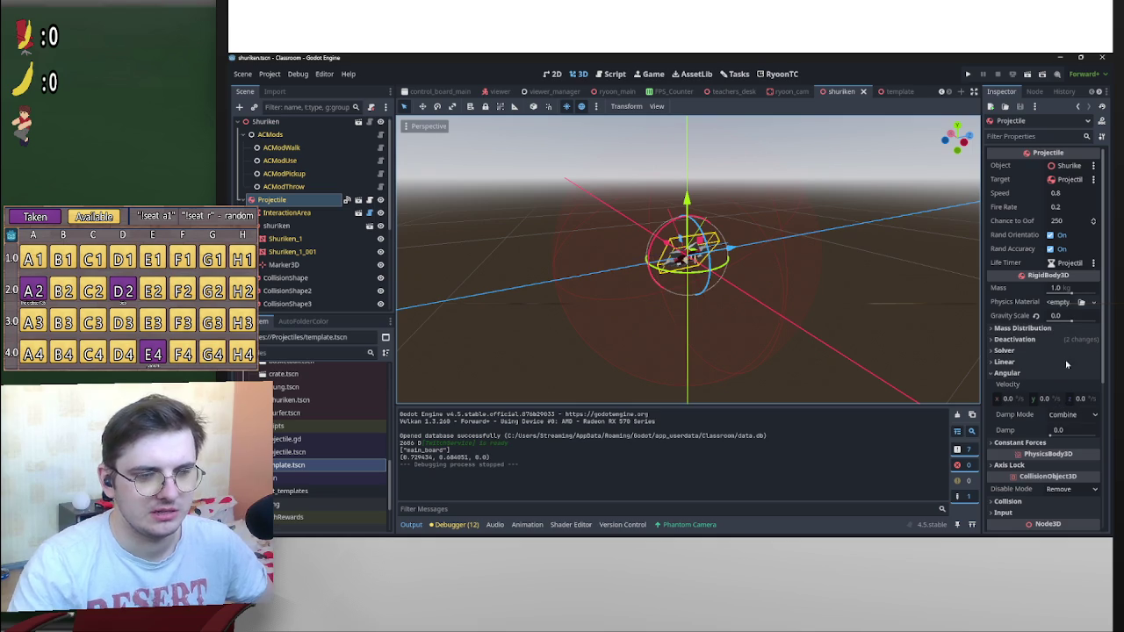
pyautogui.scroll(-4, 1038, 379)
pyautogui.click(1094, 387)
pyautogui.moveTo(905, 267); pyautogui.dragTo(868, 279)
# Save the shuriken scene with the axis-aligned projectile
pyautogui.hotkey('ctrl', 's')
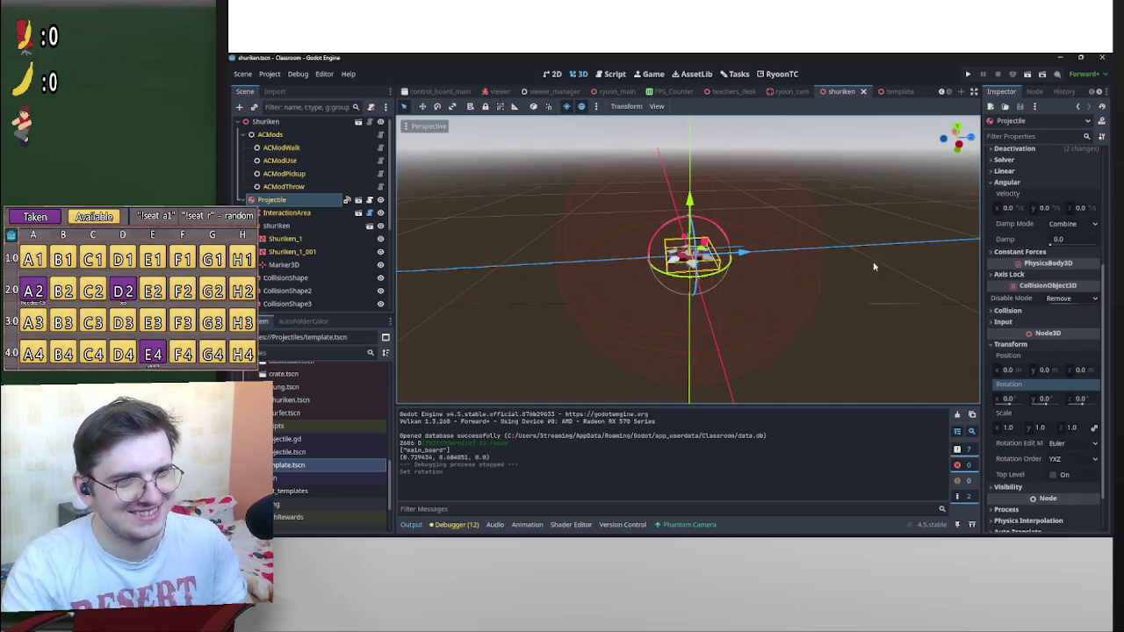
pyautogui.scroll(1, 888, 240)
pyautogui.scroll(-2, 889, 240)
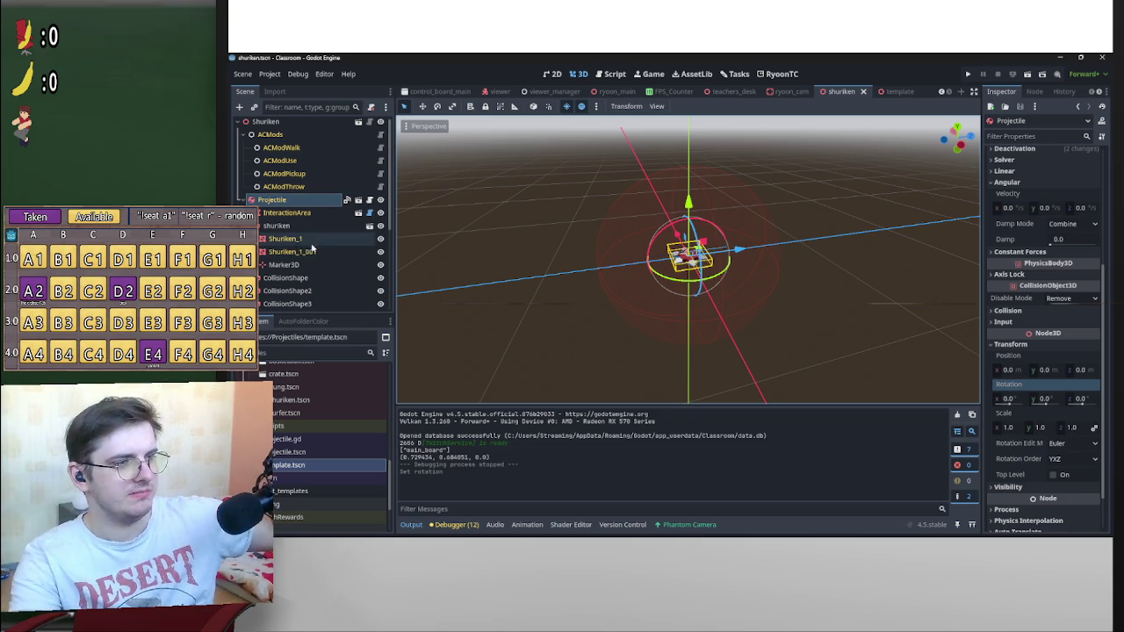
pyautogui.click(286, 238)
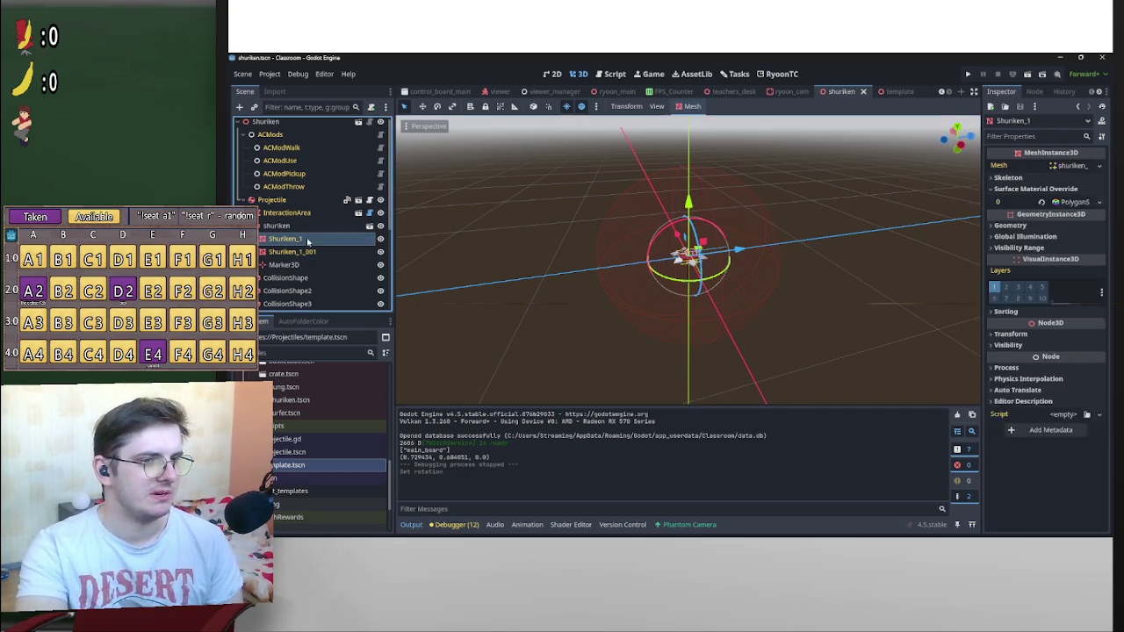
pyautogui.moveTo(853, 269); pyautogui.dragTo(816, 346)
pyautogui.scroll(2, 710, 291)
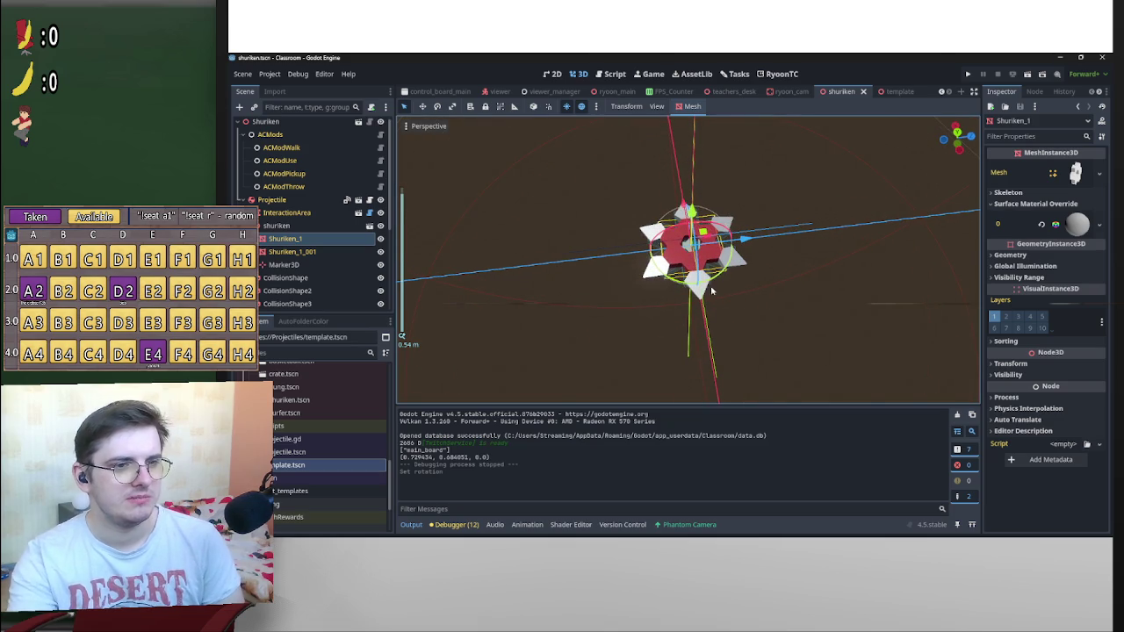
pyautogui.moveTo(714, 283); pyautogui.dragTo(825, 276)
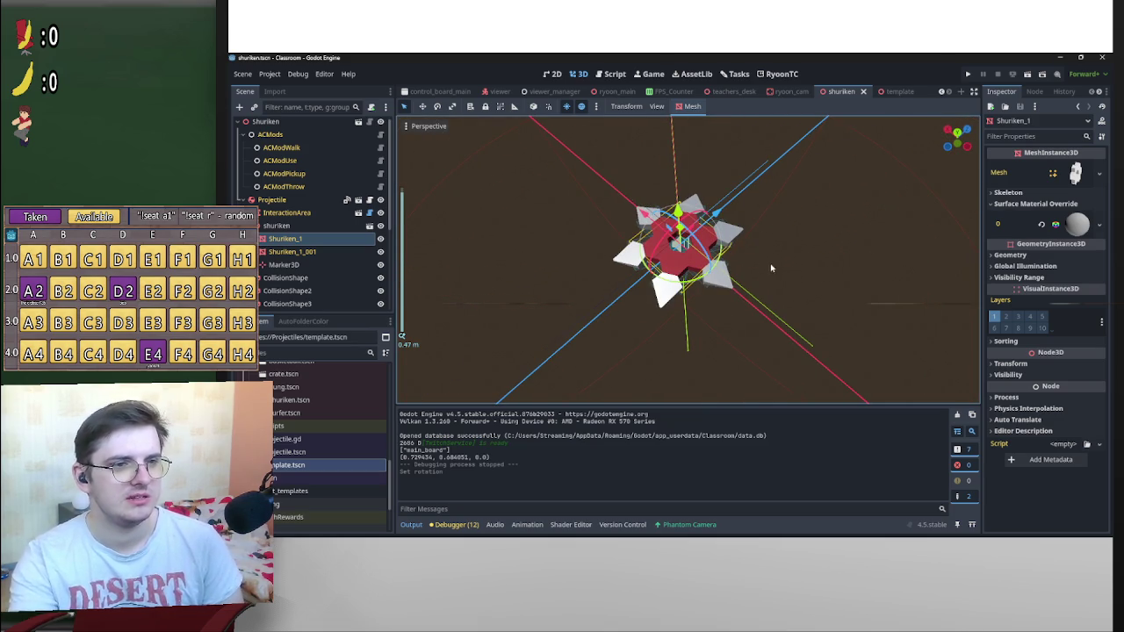
pyautogui.click(325, 251)
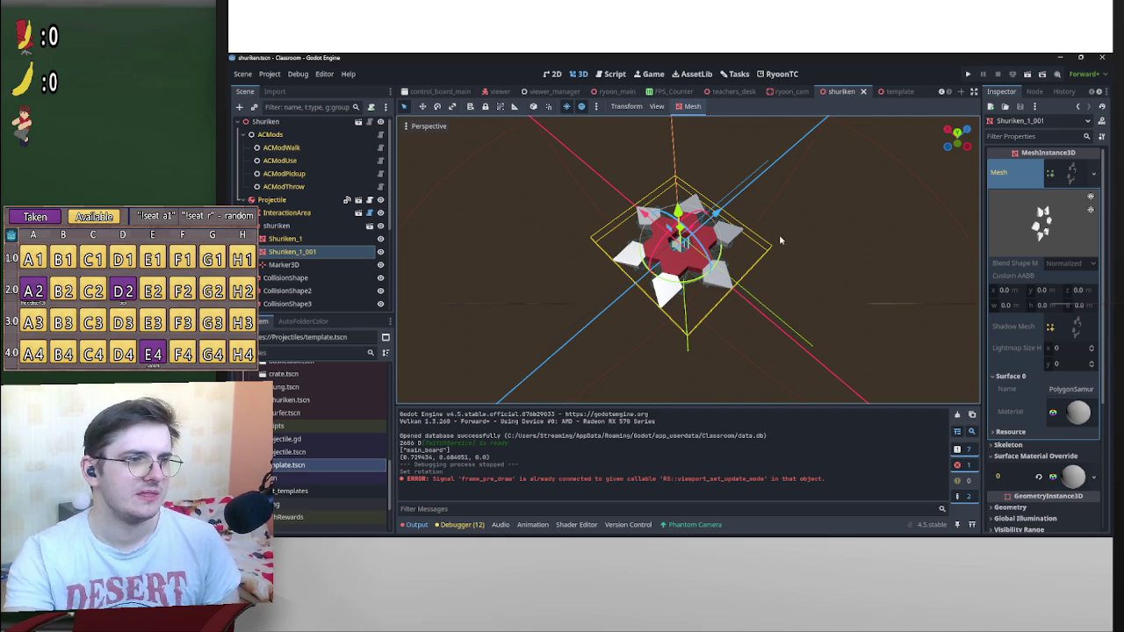
pyautogui.moveTo(769, 245); pyautogui.dragTo(720, 281)
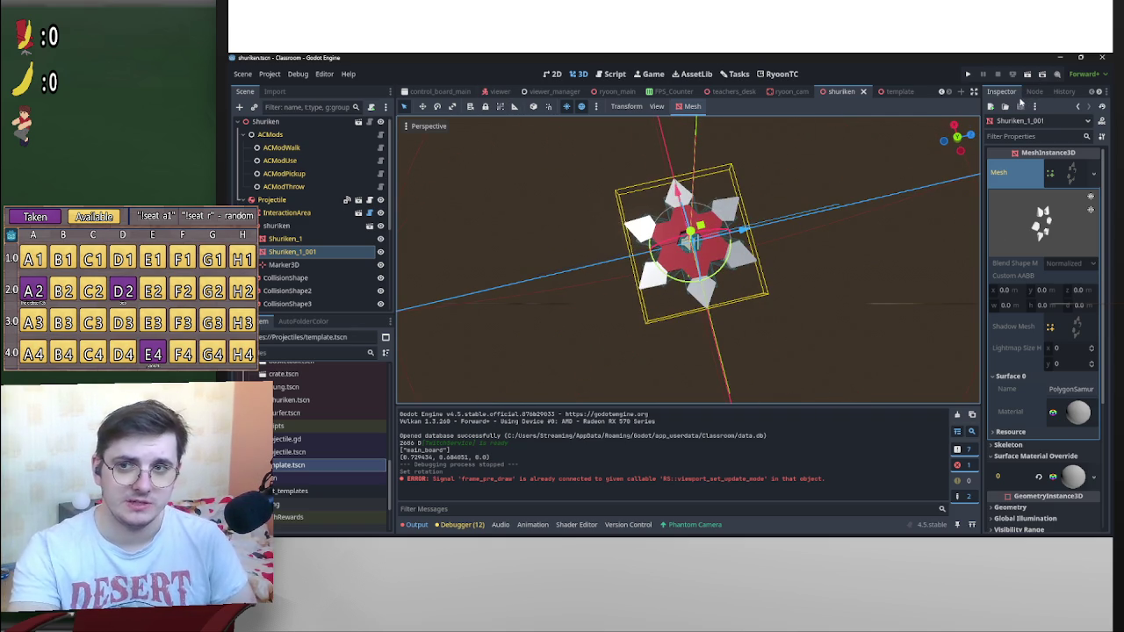
pyautogui.scroll(-5, 880, 245)
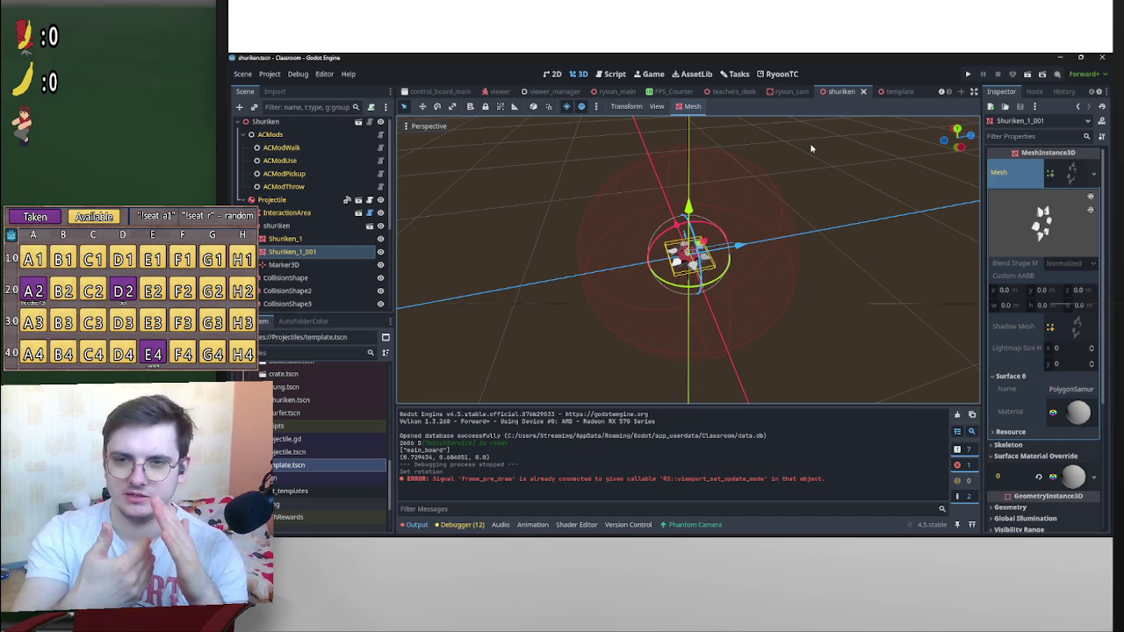
pyautogui.scroll(5, 822, 276)
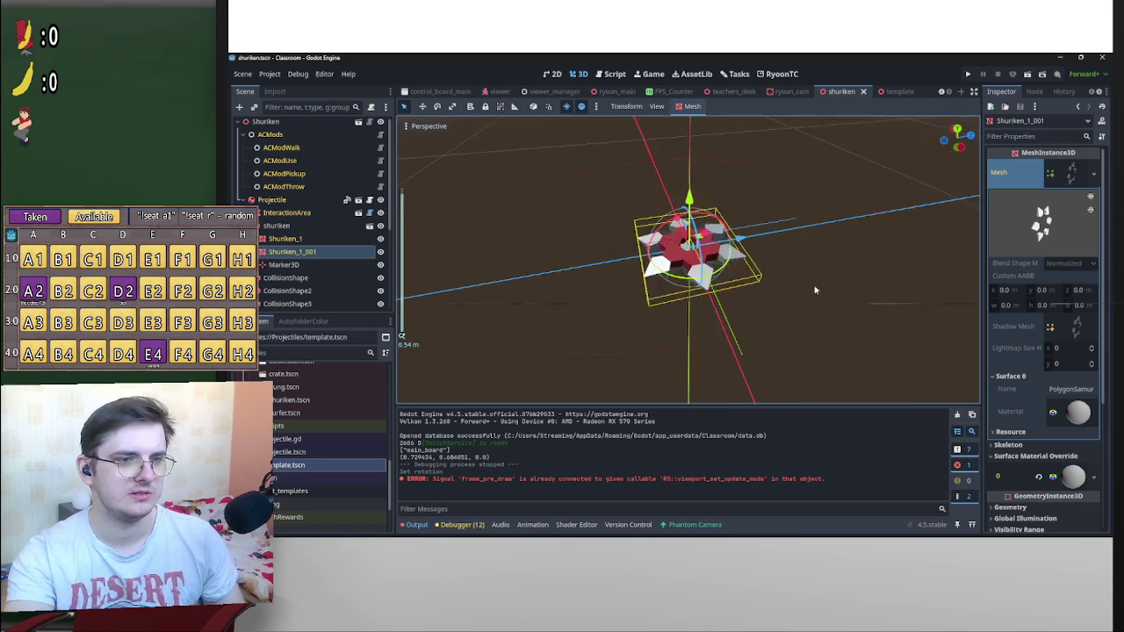
pyautogui.moveTo(774, 319); pyautogui.dragTo(691, 271)
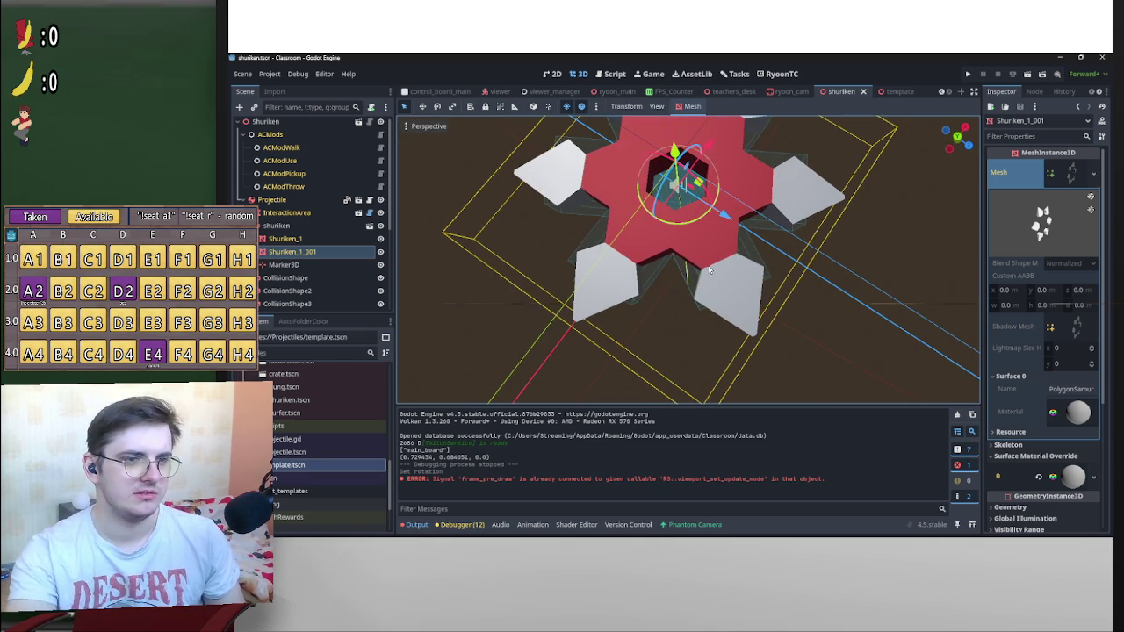
pyautogui.keyDown('shift'); pyautogui.click(325, 238); pyautogui.keyUp('shift')
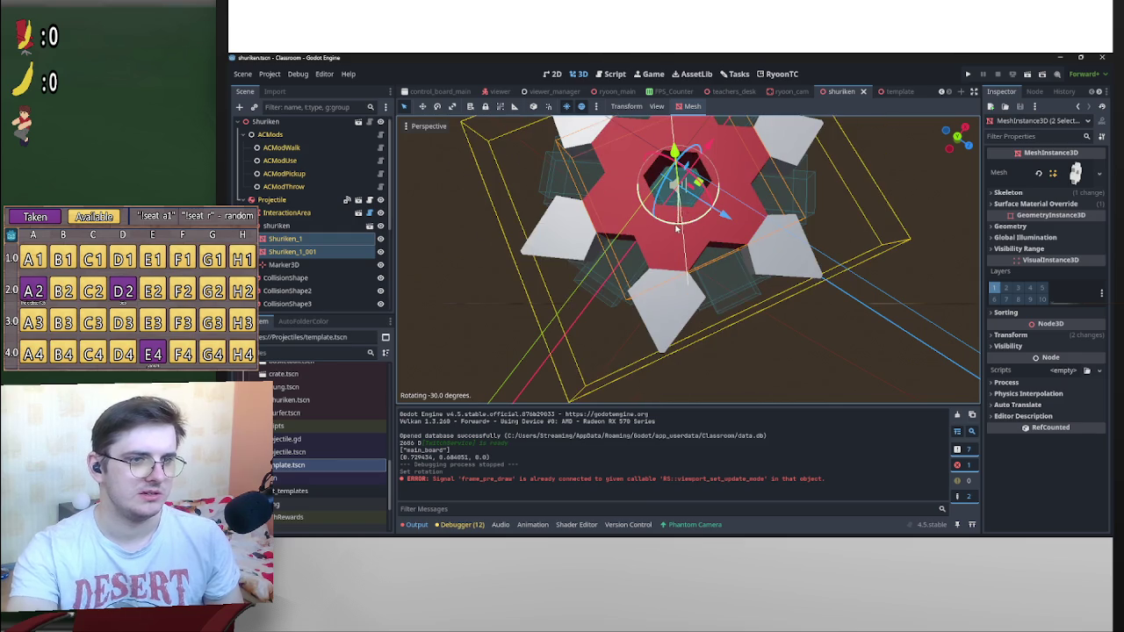
pyautogui.moveTo(694, 222)
pyautogui.mouseDown()
pyautogui.moveTo(763, 245)
pyautogui.moveTo(672, 280)
pyautogui.moveTo(648, 310)
pyautogui.mouseUp()
pyautogui.scroll(1, 703, 271)
pyautogui.moveTo(650, 248); pyautogui.dragTo(657, 272)
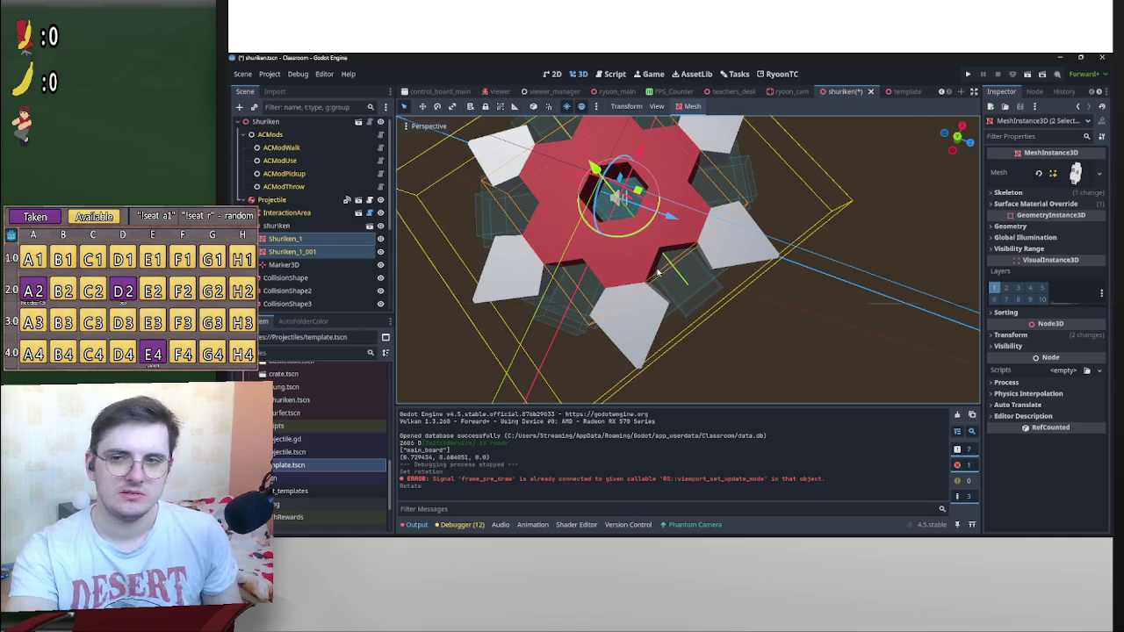
pyautogui.scroll(-5, 663, 286)
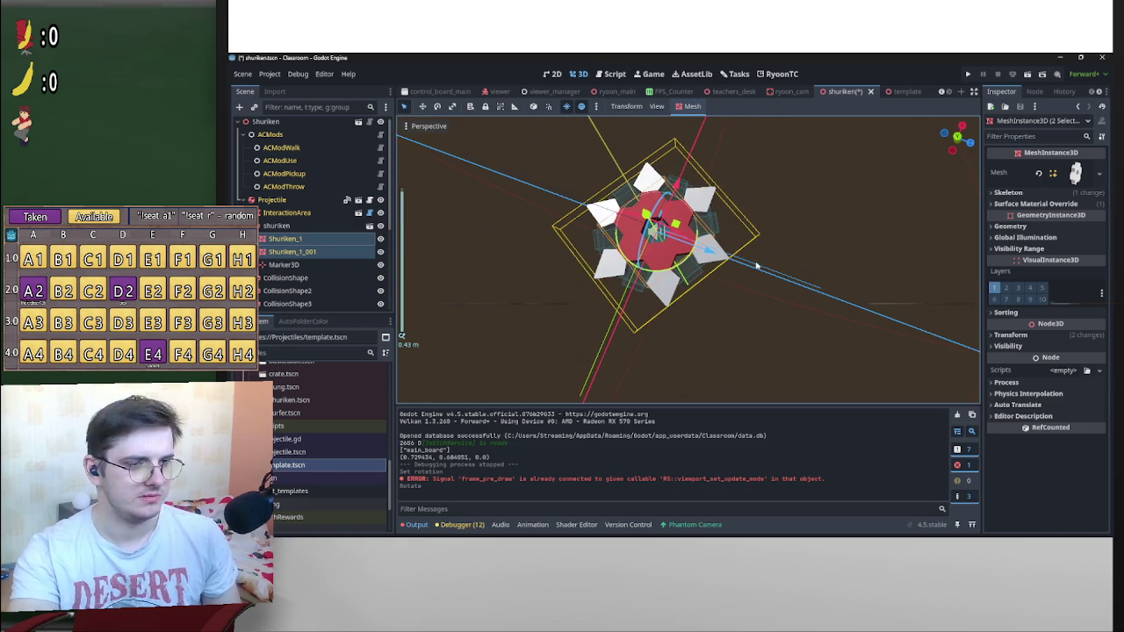
pyautogui.scroll(5, 746, 253)
pyautogui.moveTo(746, 252)
pyautogui.mouseDown()
pyautogui.moveTo(672, 254)
pyautogui.moveTo(695, 213)
pyautogui.mouseUp()
pyautogui.scroll(-4, 695, 213)
pyautogui.hotkey('ctrl', 'z')
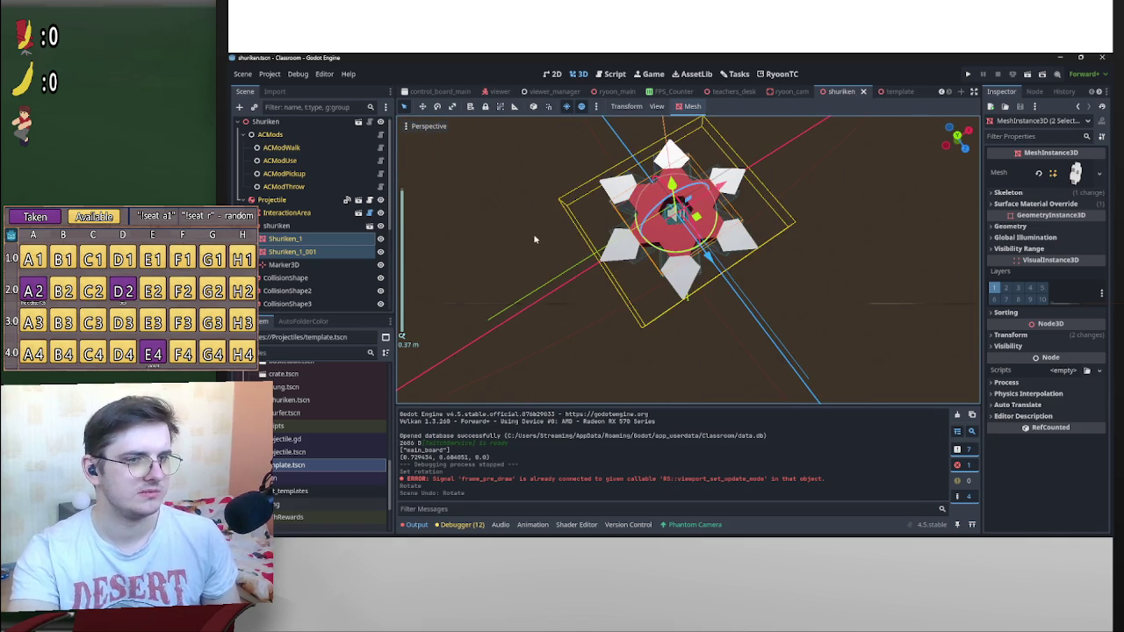
pyautogui.scroll(-1, 798, 255)
pyautogui.moveTo(677, 252)
pyautogui.mouseDown()
pyautogui.moveTo(798, 255)
pyautogui.moveTo(850, 234)
pyautogui.moveTo(841, 253)
pyautogui.moveTo(818, 238)
pyautogui.moveTo(793, 184)
pyautogui.moveTo(876, 235)
pyautogui.moveTo(800, 243)
pyautogui.mouseUp()
pyautogui.click(819, 263)
pyautogui.scroll(-1, 875, 234)
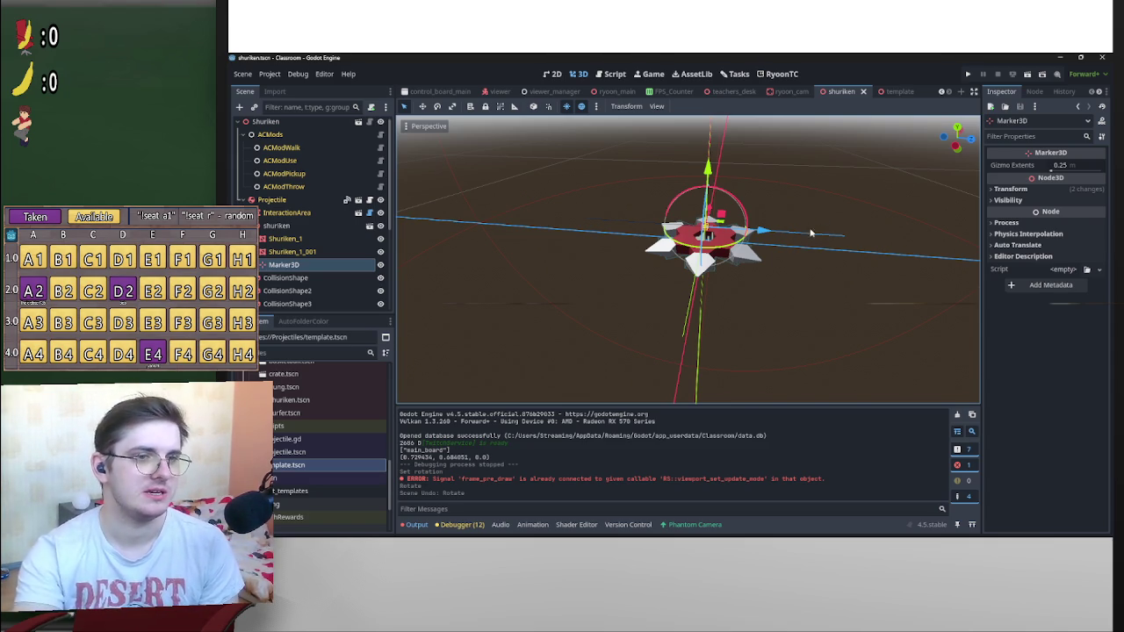
pyautogui.scroll(-3, 527, 255)
pyautogui.scroll(-5, 306, 266)
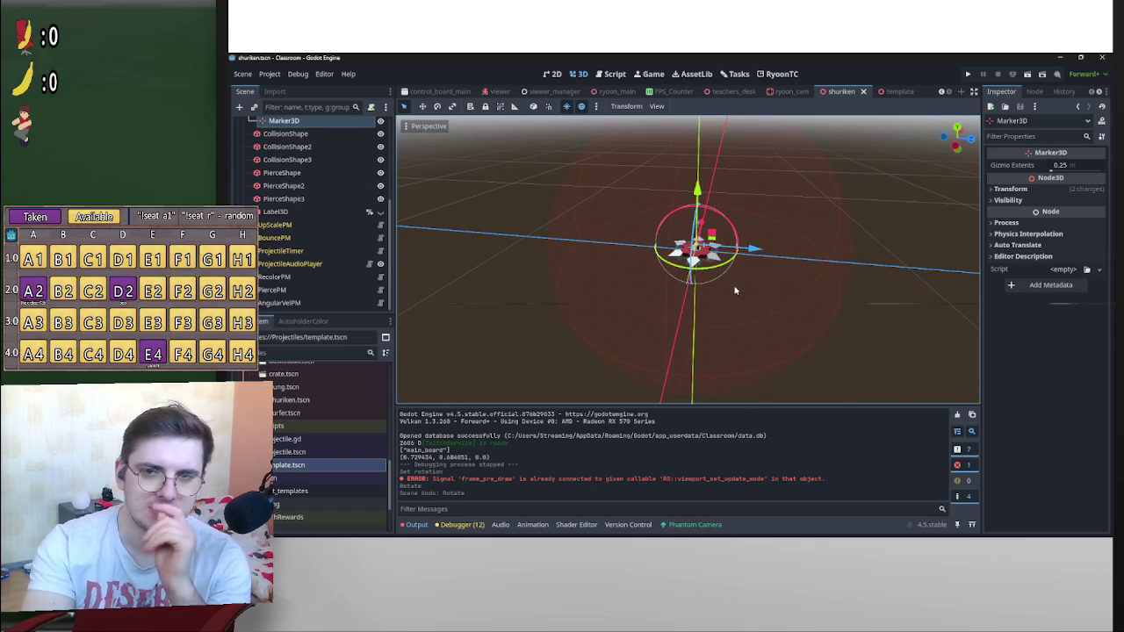
pyautogui.scroll(3, 870, 263)
pyautogui.scroll(-3, 869, 264)
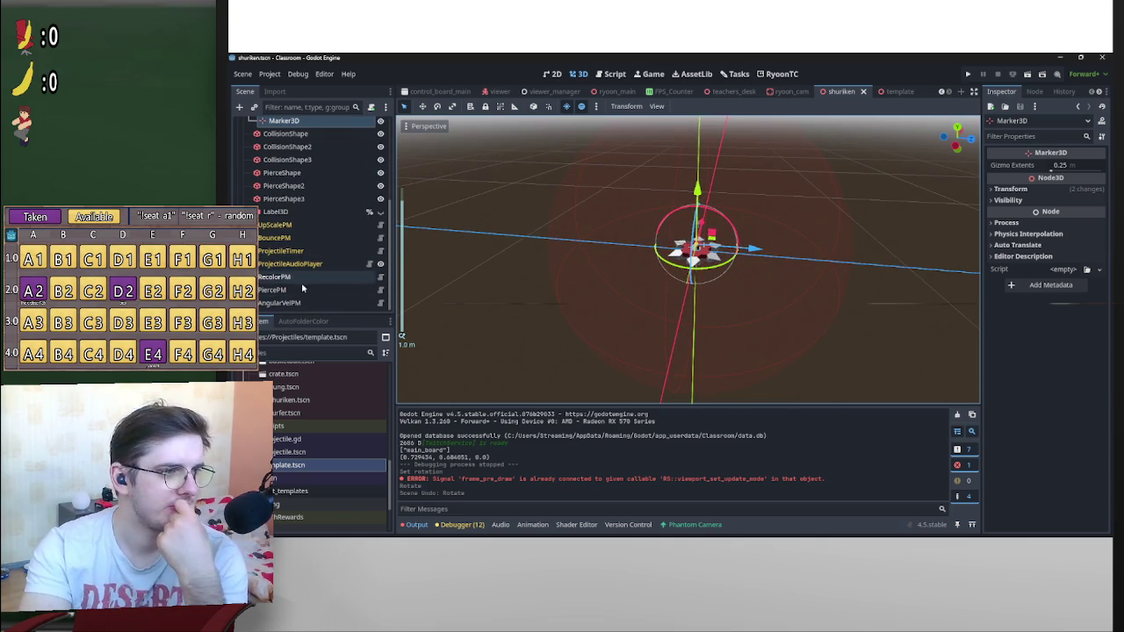
pyautogui.click(382, 303)
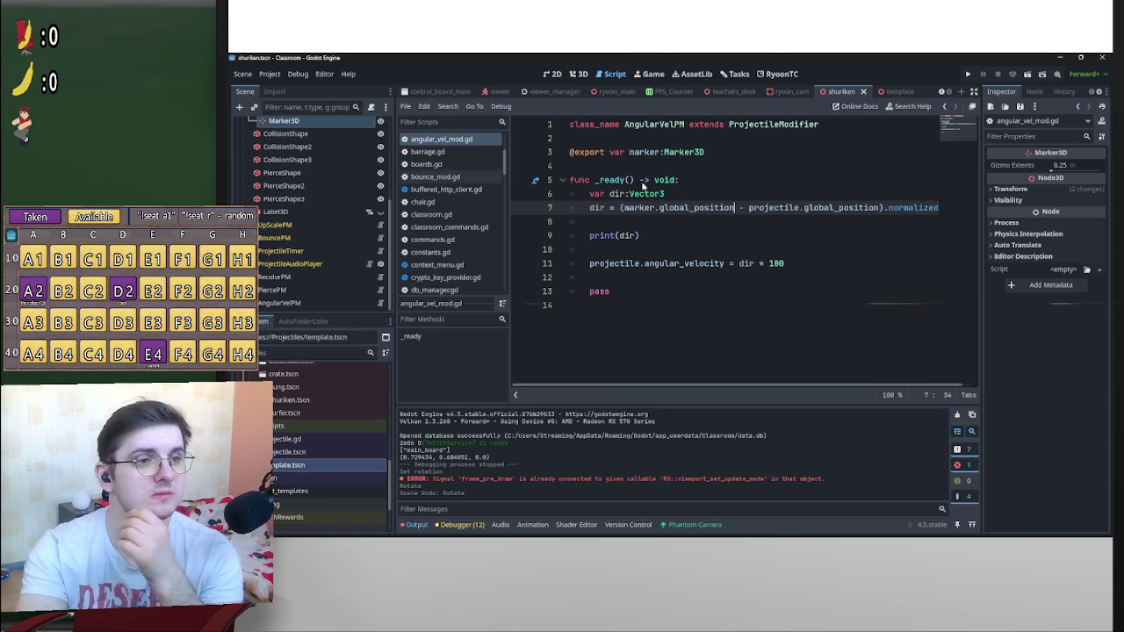
# Change the angular velocity multiplier on line 11 from 100 to 50
pyautogui.doubleClick(776, 264)
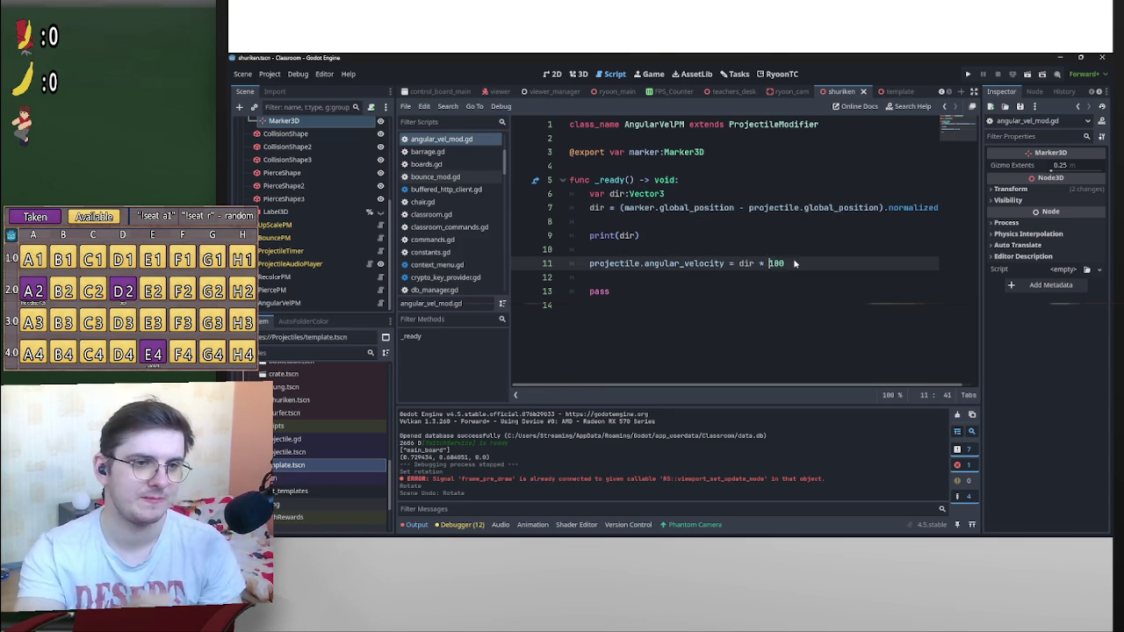
pyautogui.write('50')
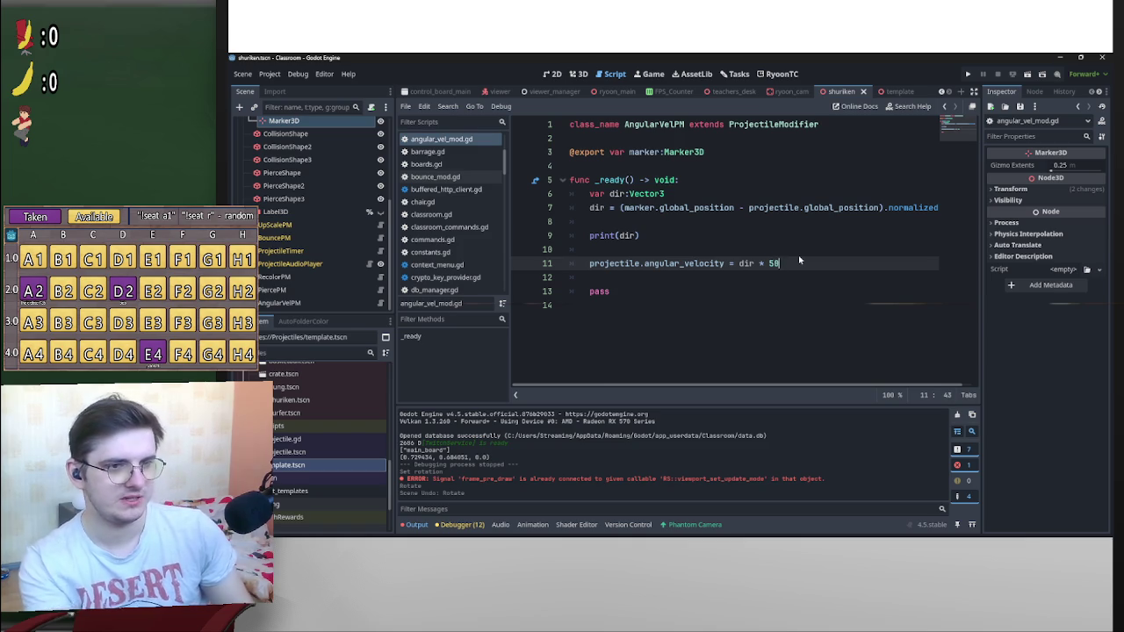
pyautogui.click(822, 243)
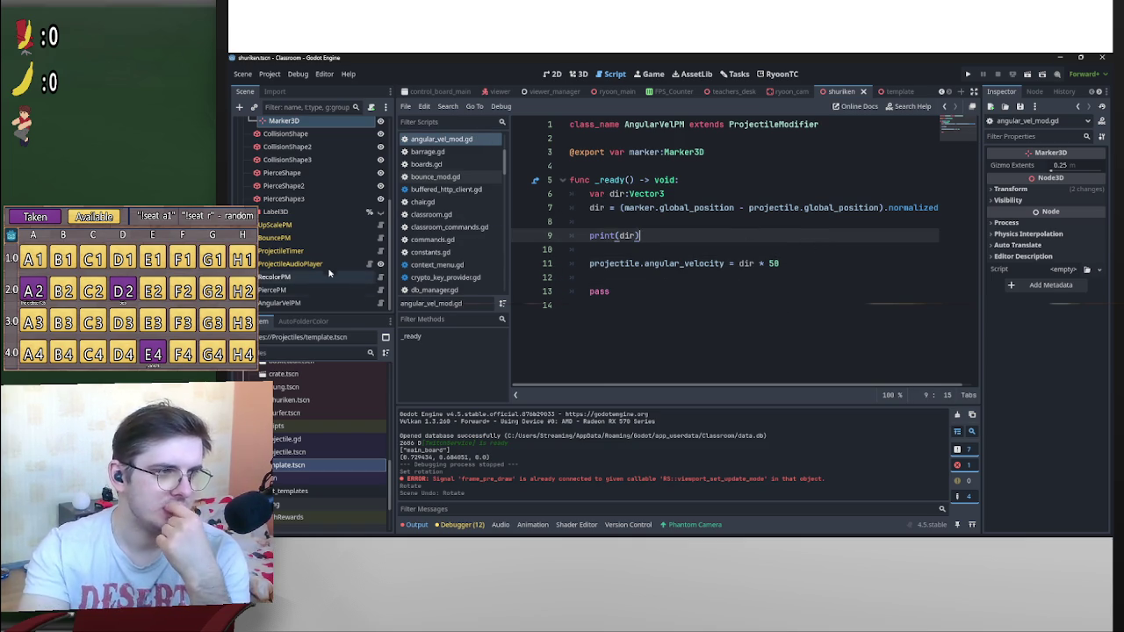
pyautogui.scroll(2, 312, 158)
pyautogui.click(272, 127)
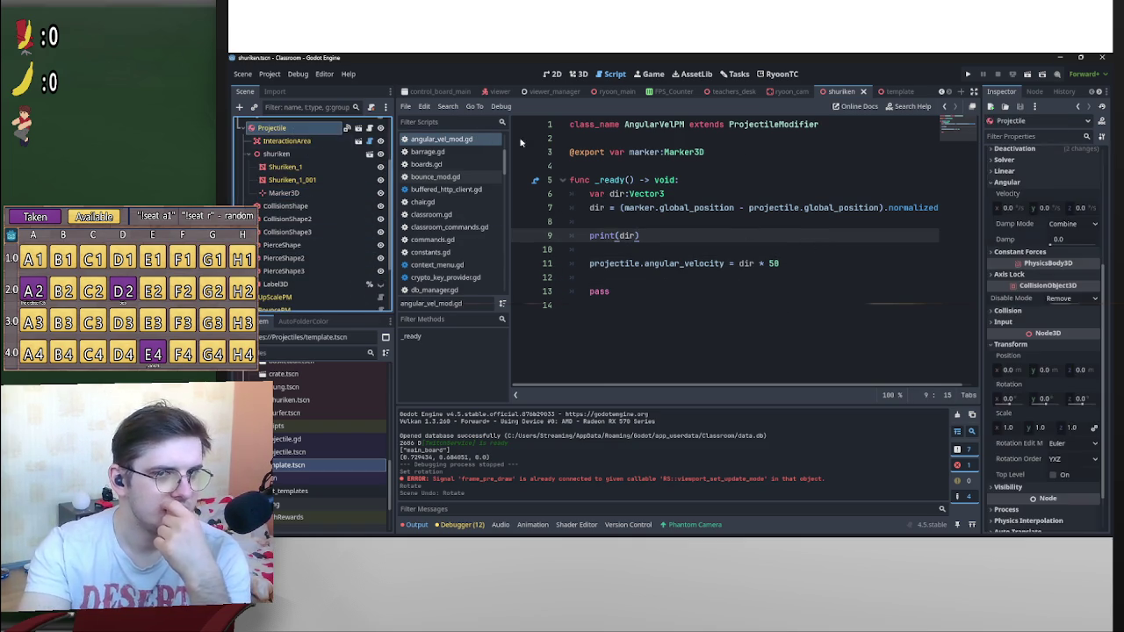
# Connect the Projectile's object_thrown signal to the AngularVelPM node
pyautogui.click(1036, 92)
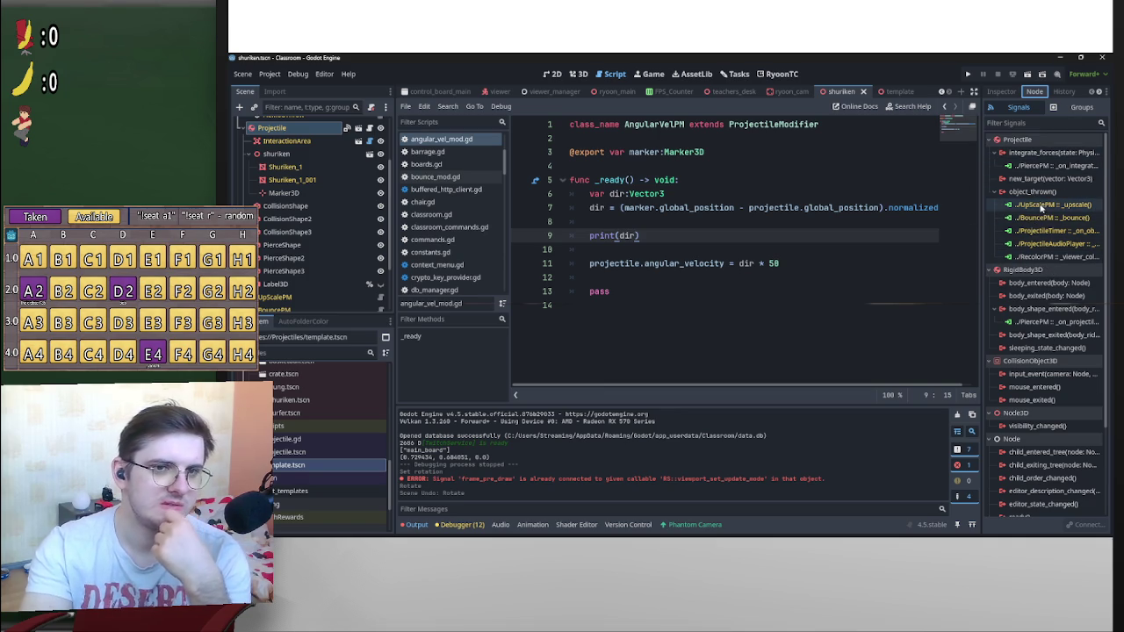
pyautogui.doubleClick(1036, 191)
pyautogui.scroll(-10, 614, 307)
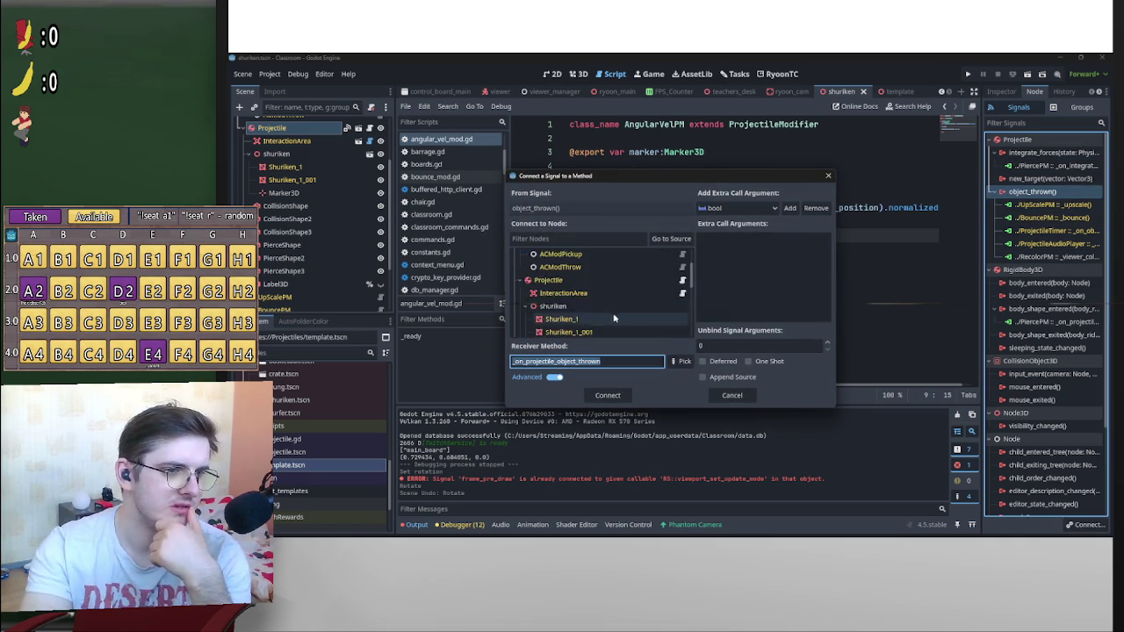
pyautogui.click(594, 330)
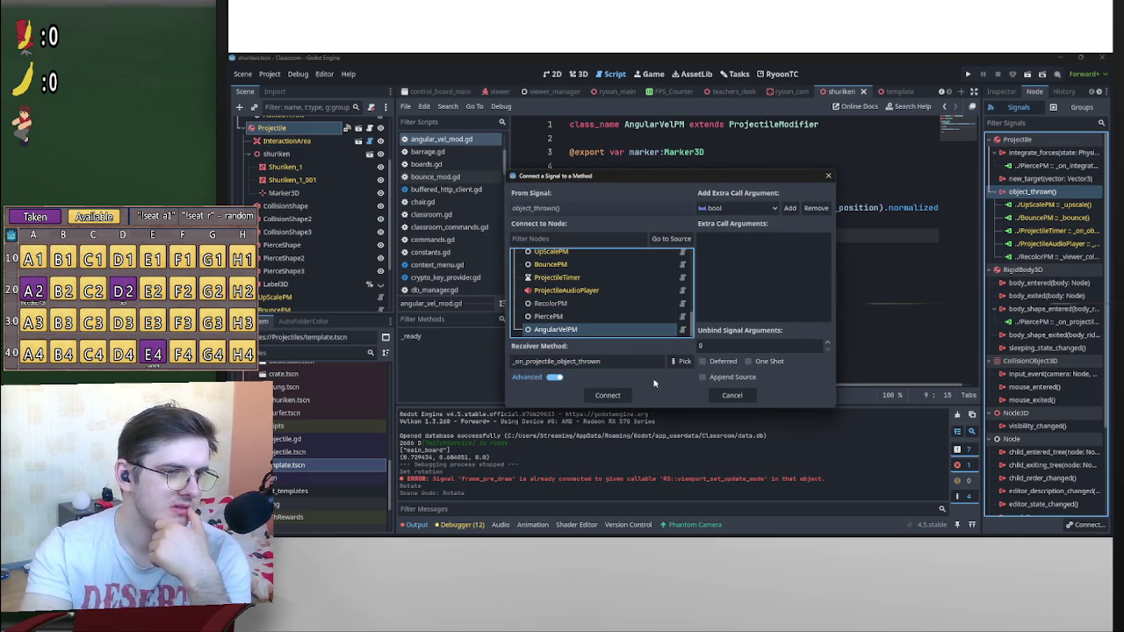
pyautogui.click(608, 395)
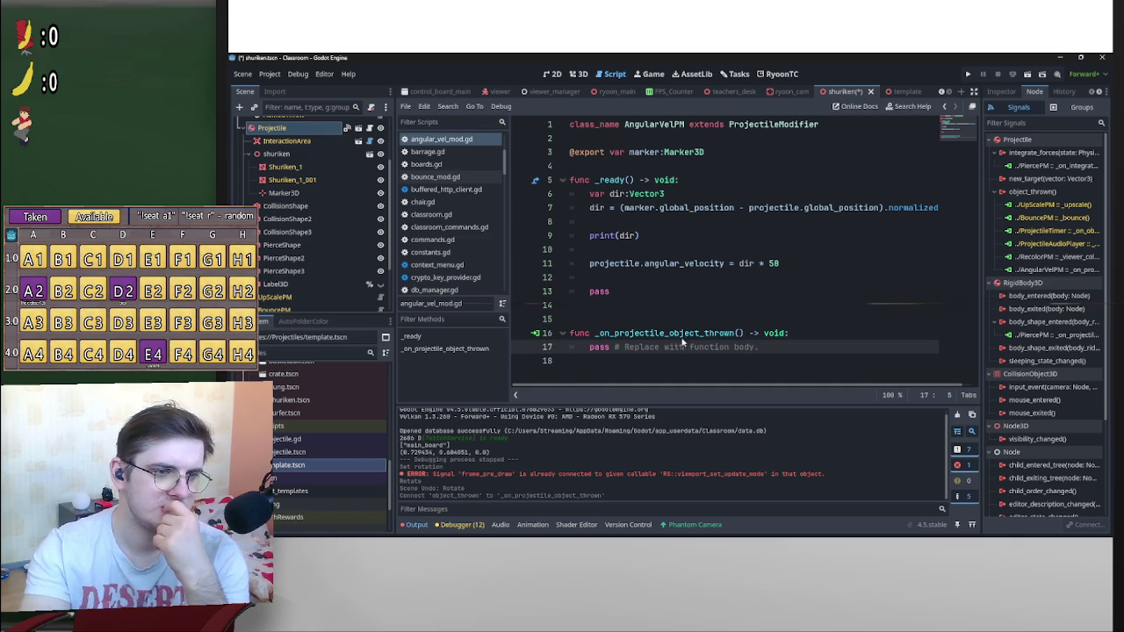
# Move _ready's direction code into _on_projectile_object_thrown and delete the empty _ready function
pyautogui.press('Return')
pyautogui.press('Return')
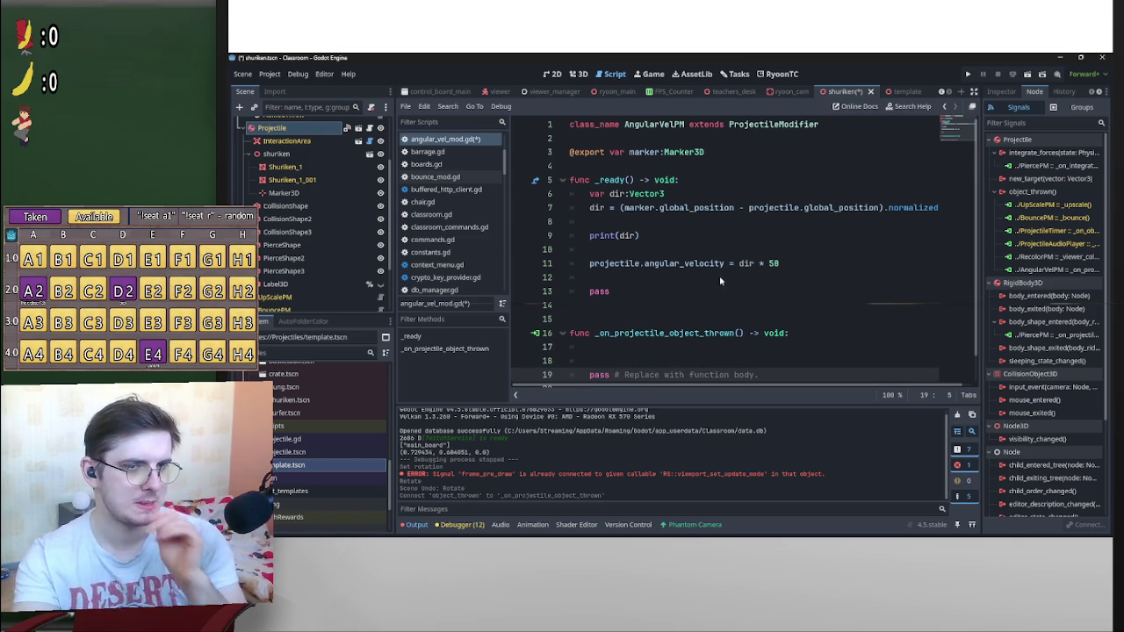
pyautogui.moveTo(797, 265)
pyautogui.mouseDown()
pyautogui.moveTo(665, 239)
pyautogui.moveTo(588, 201)
pyautogui.mouseUp()
pyautogui.hotkey('ctrl', 'c')
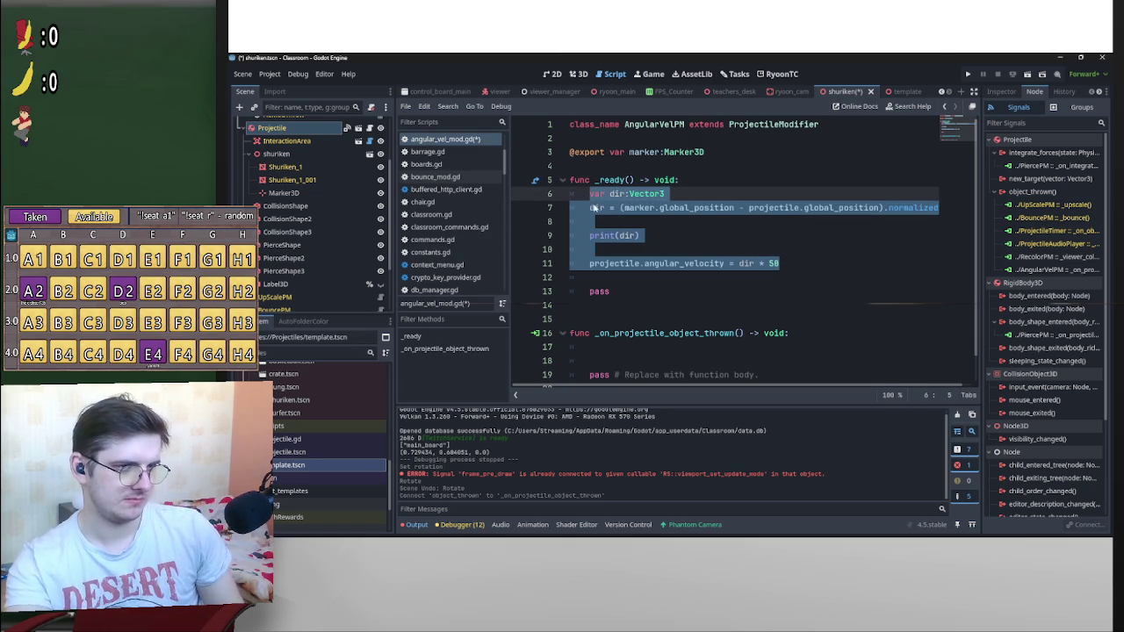
pyautogui.press('BackSpace')
pyautogui.moveTo(571, 236); pyautogui.dragTo(557, 179)
pyautogui.press('BackSpace')
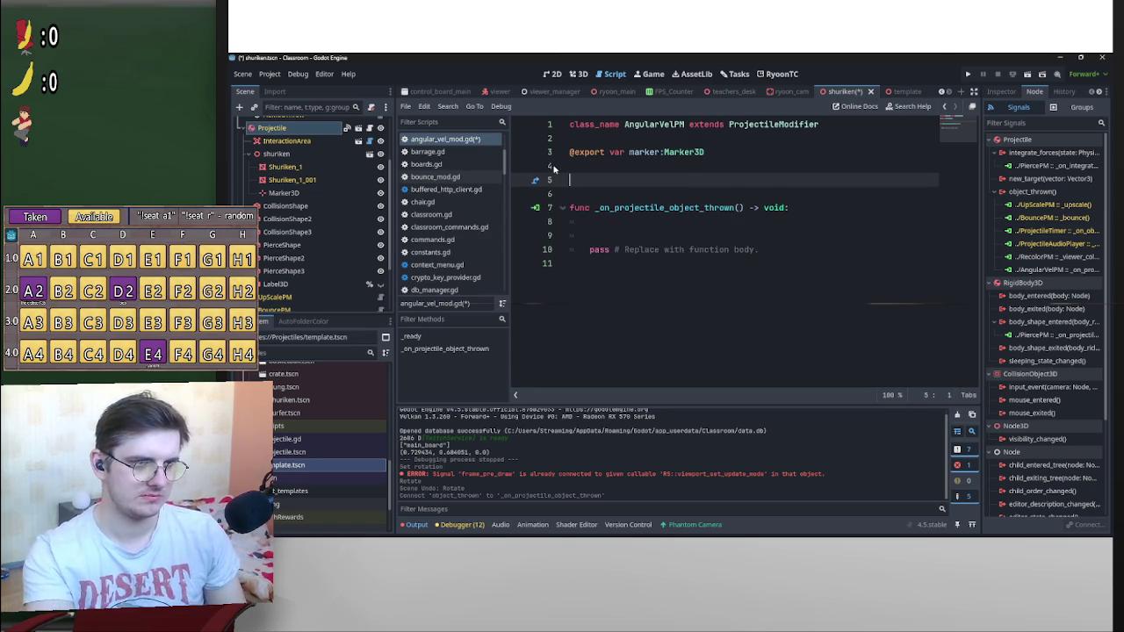
pyautogui.press('BackSpace')
pyautogui.press('BackSpace')
pyautogui.click(651, 202)
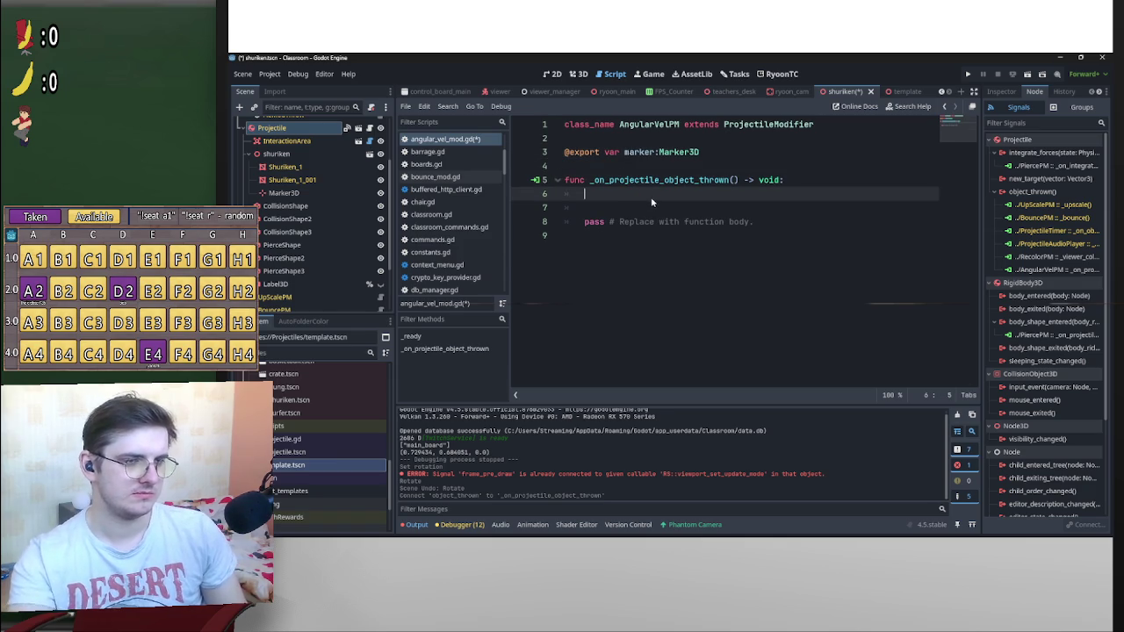
pyautogui.hotkey('ctrl', 'v')
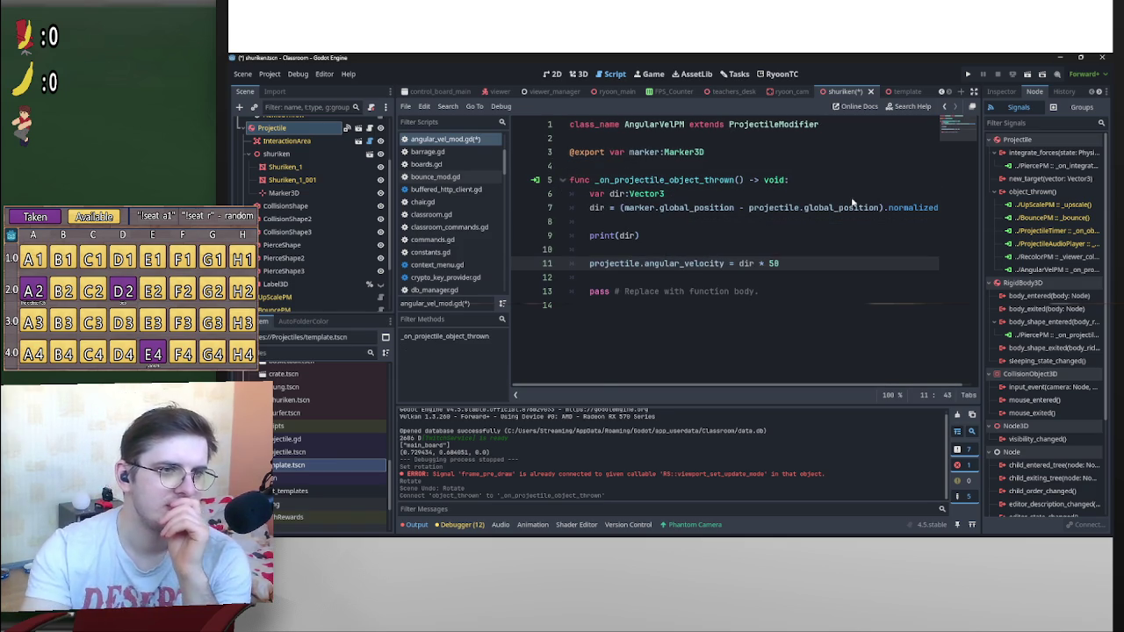
# Remove the print(dir) line, finish the direction line, and save the script
pyautogui.moveTo(640, 235); pyautogui.dragTo(518, 234)
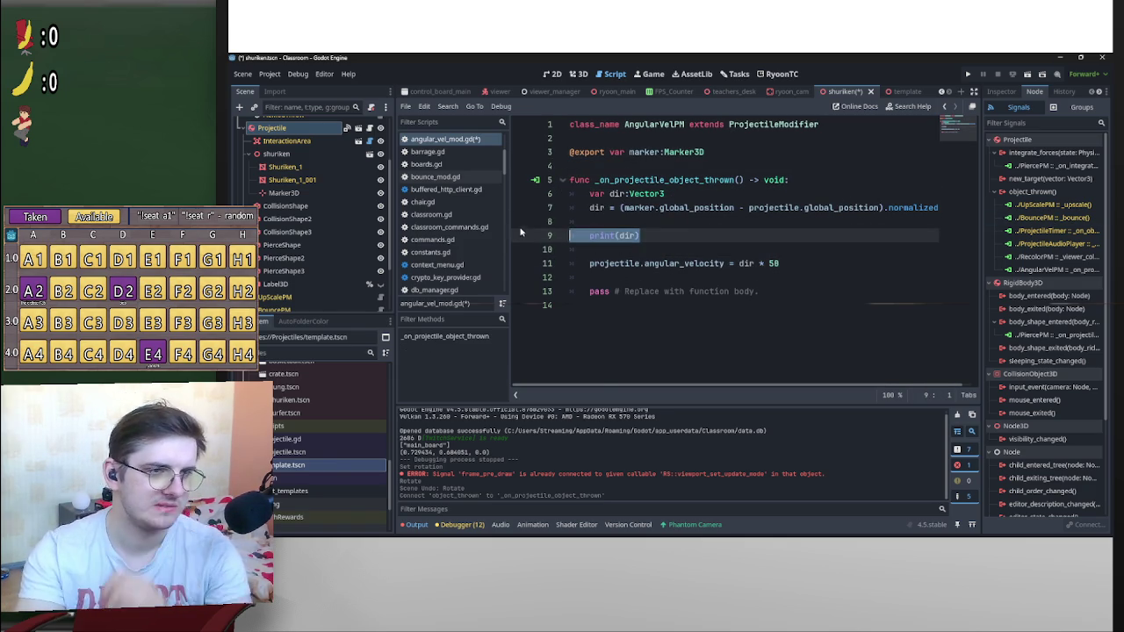
pyautogui.press('BackSpace')
pyautogui.press('BackSpace')
pyautogui.press('BackSpace')
pyautogui.press('Up')
pyautogui.press('End')
pyautogui.write('()')
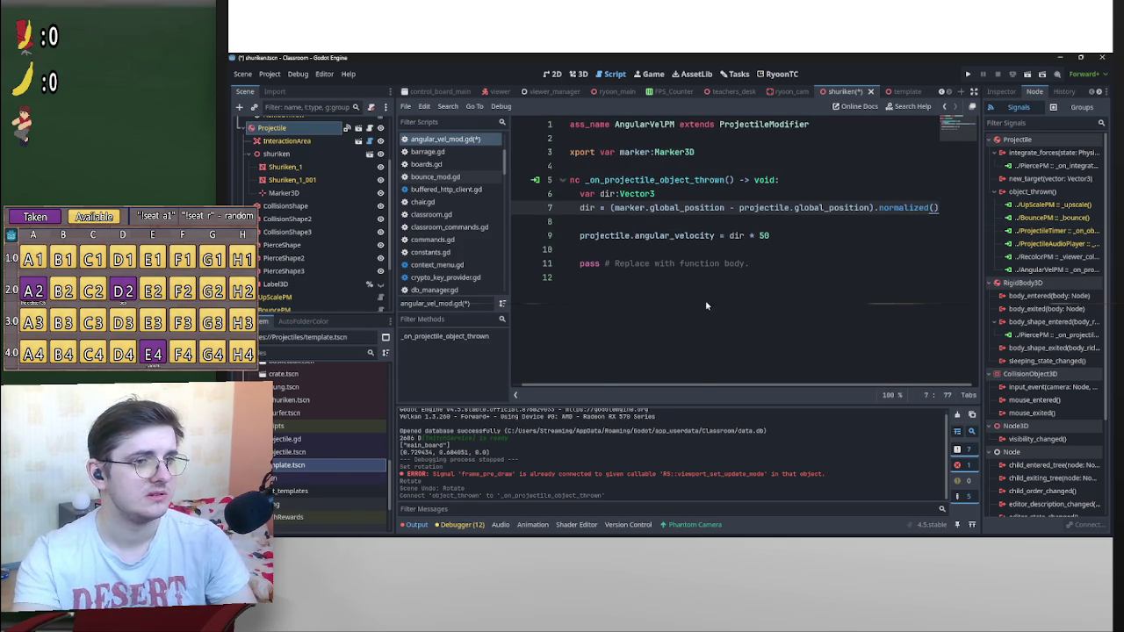
pyautogui.moveTo(703, 386); pyautogui.dragTo(594, 367)
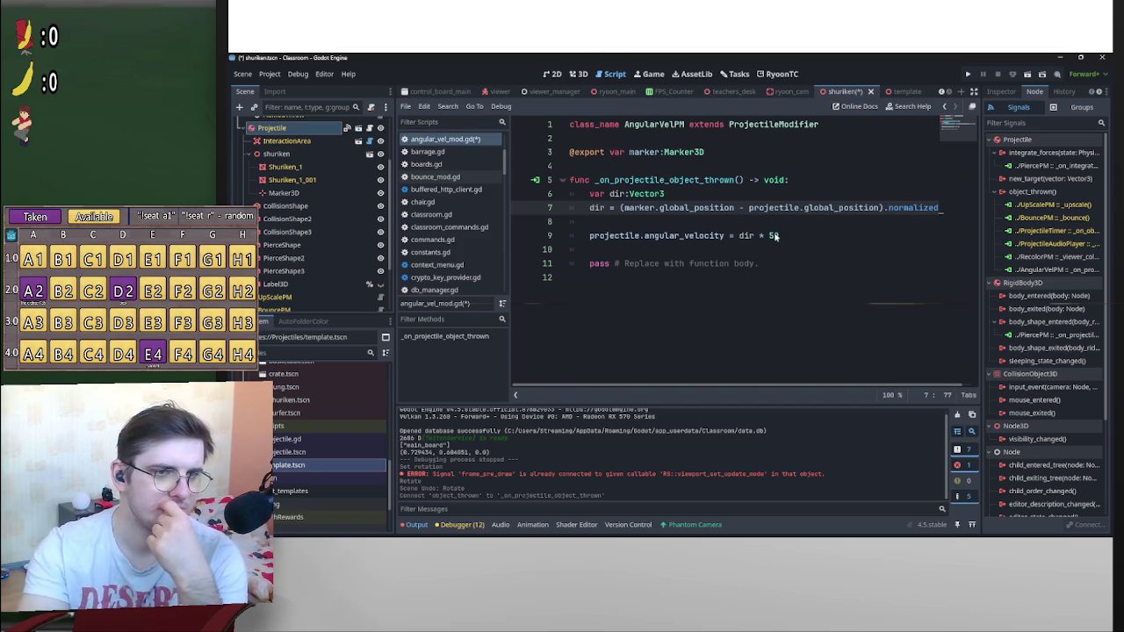
pyautogui.hotkey('ctrl', 's')
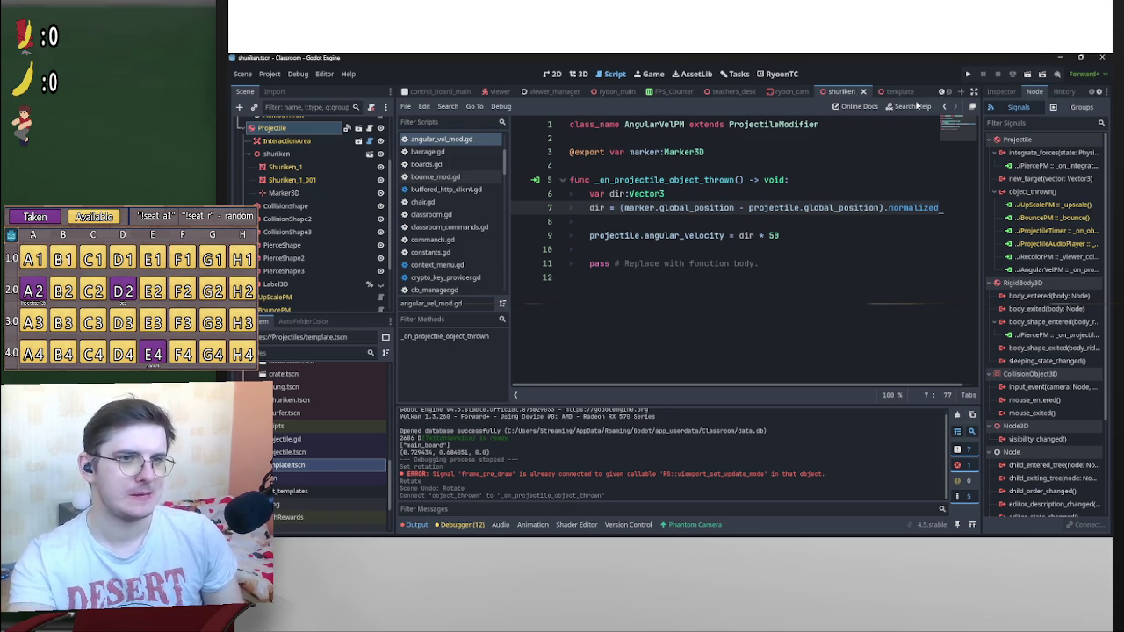
# Delete the leftover pass placeholder line from the thrown function
pyautogui.click(819, 222)
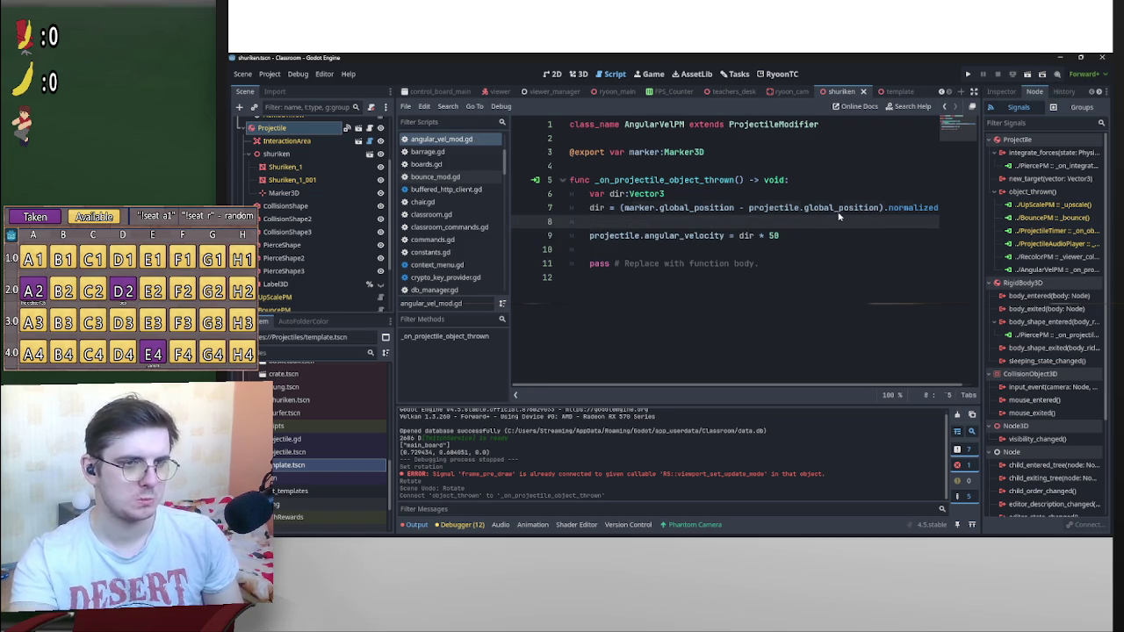
pyautogui.click(835, 208)
pyautogui.moveTo(770, 266); pyautogui.dragTo(553, 268)
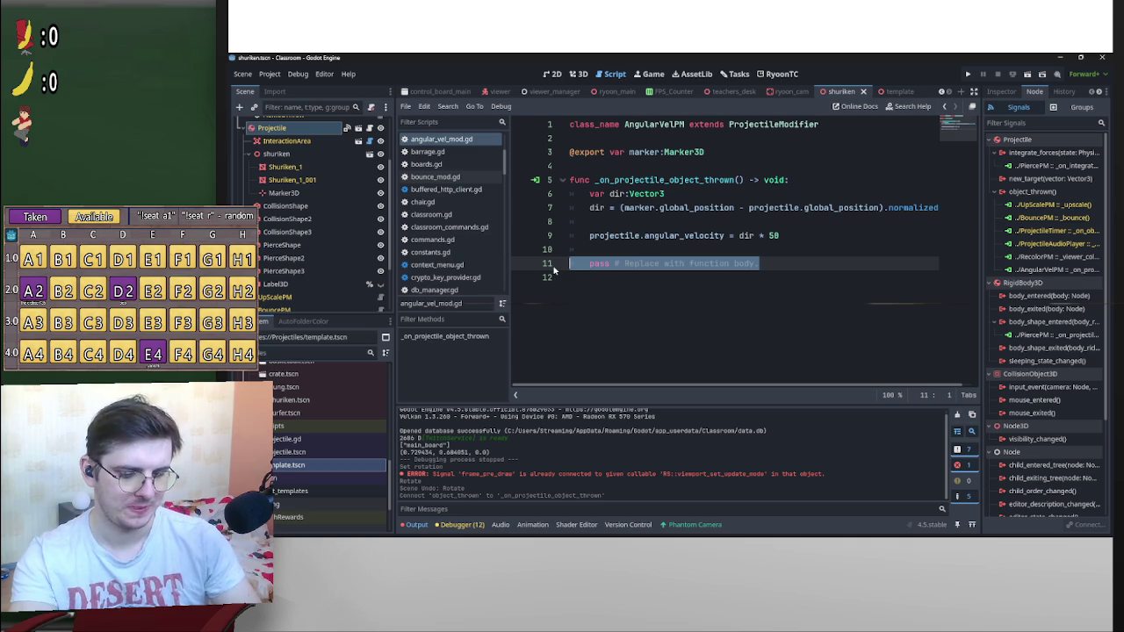
pyautogui.press('BackSpace')
pyautogui.press('BackSpace')
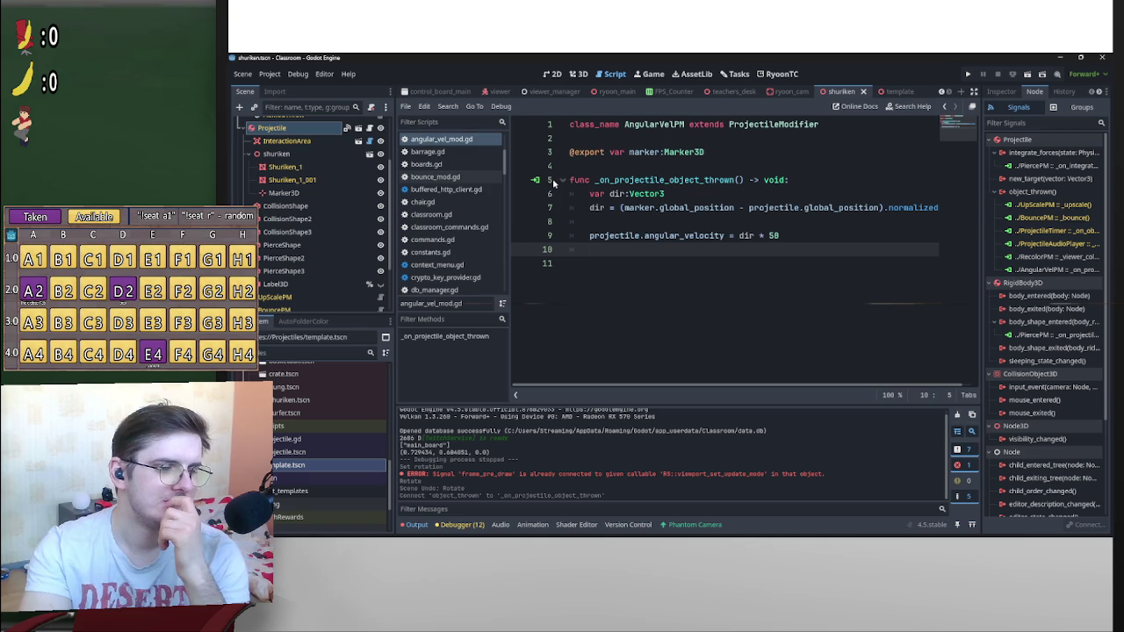
pyautogui.scroll(-2, 356, 283)
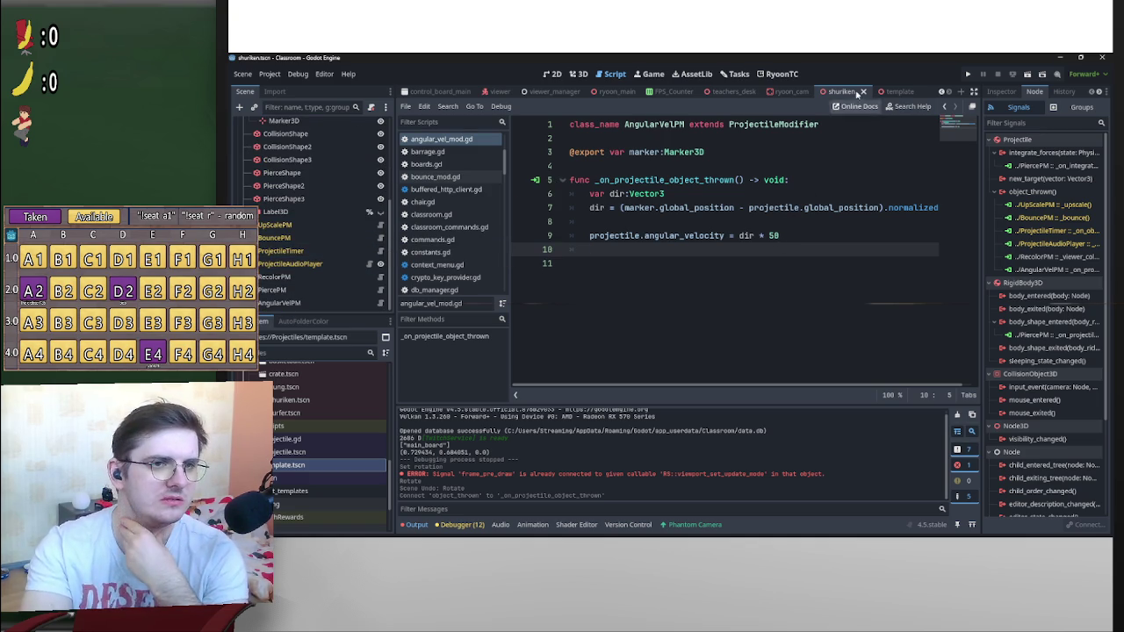
# Test-run the project from the classroom scene, then close the game window
pyautogui.scroll(3, 333, 437)
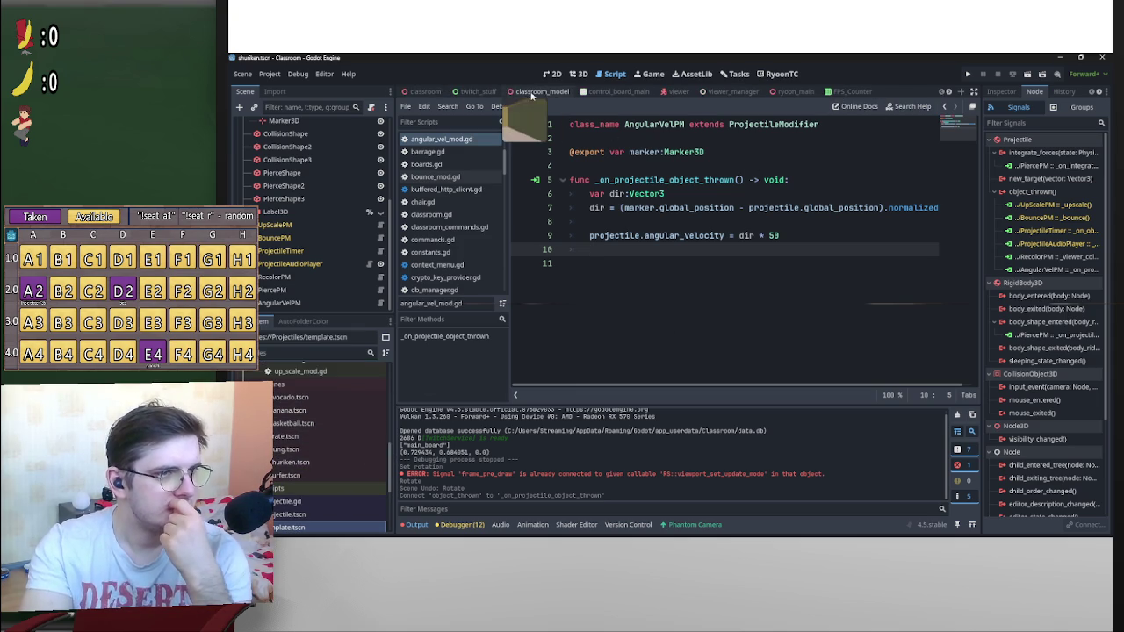
pyautogui.scroll(3, 518, 93)
pyautogui.click(424, 91)
pyautogui.click(1028, 74)
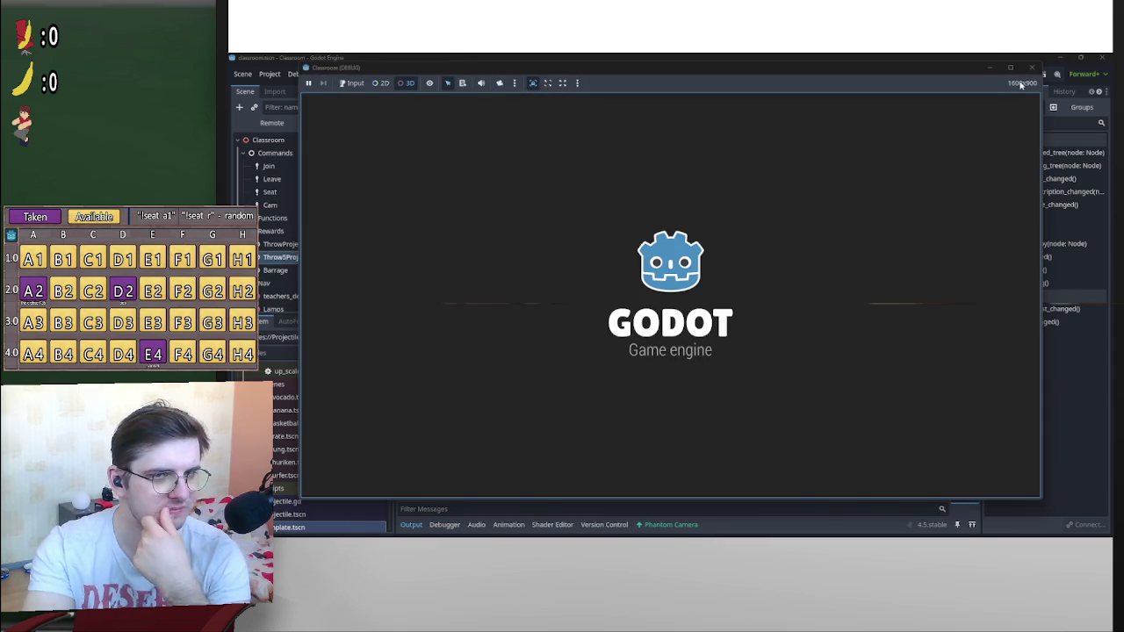
pyautogui.moveTo(1007, 69)
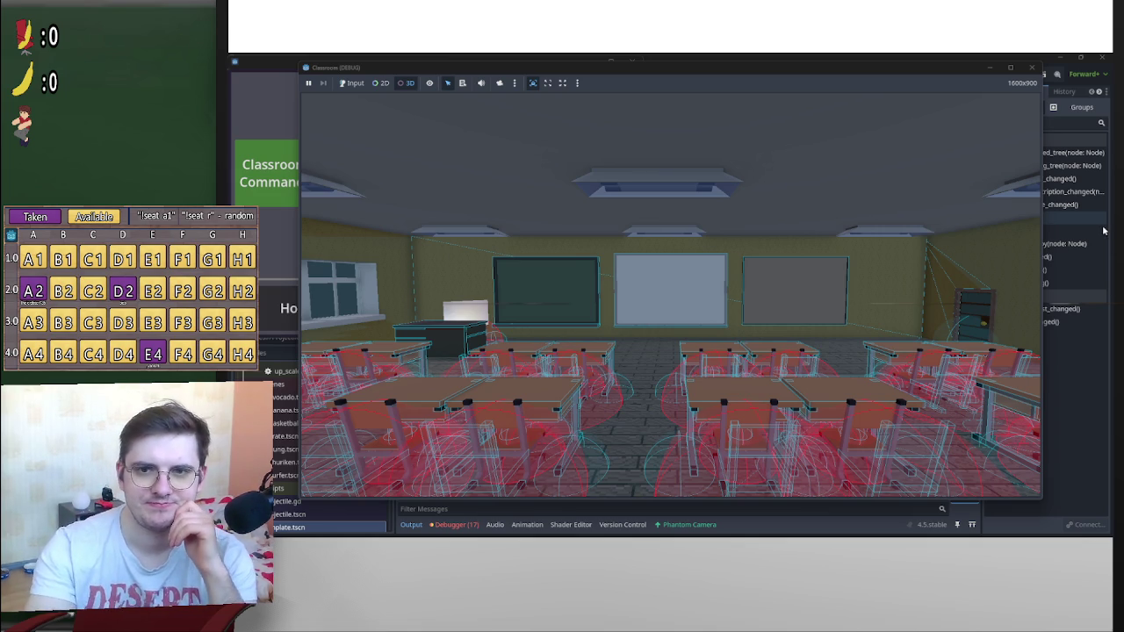
pyautogui.click(1034, 70)
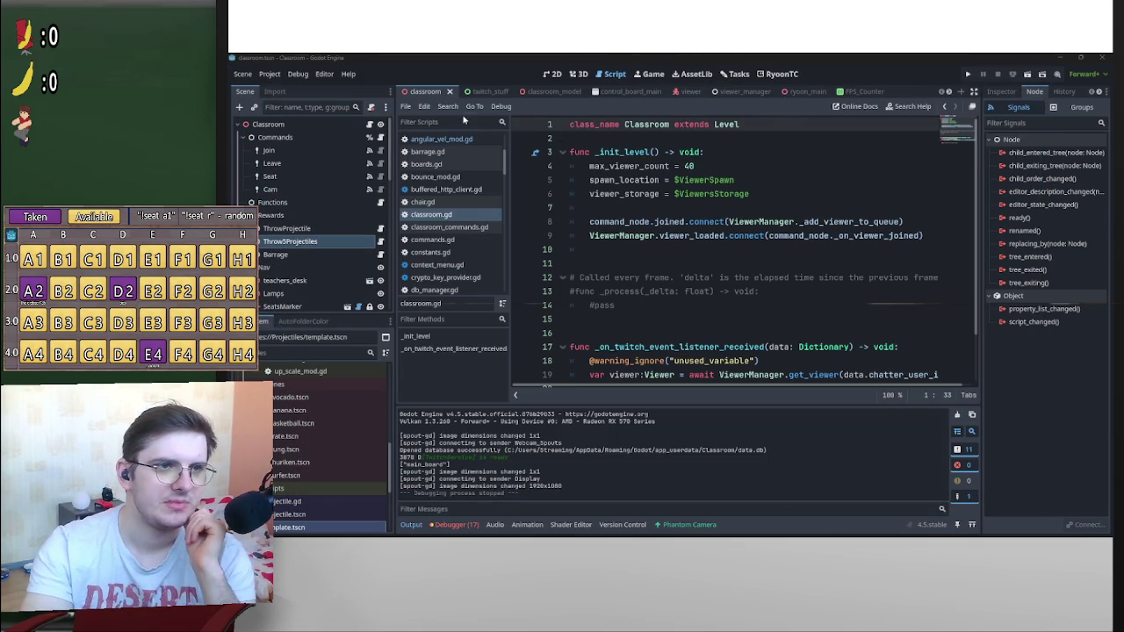
# Relaunch the game and connect it to Twitch from the Twitch Connections screen
pyautogui.click(973, 73)
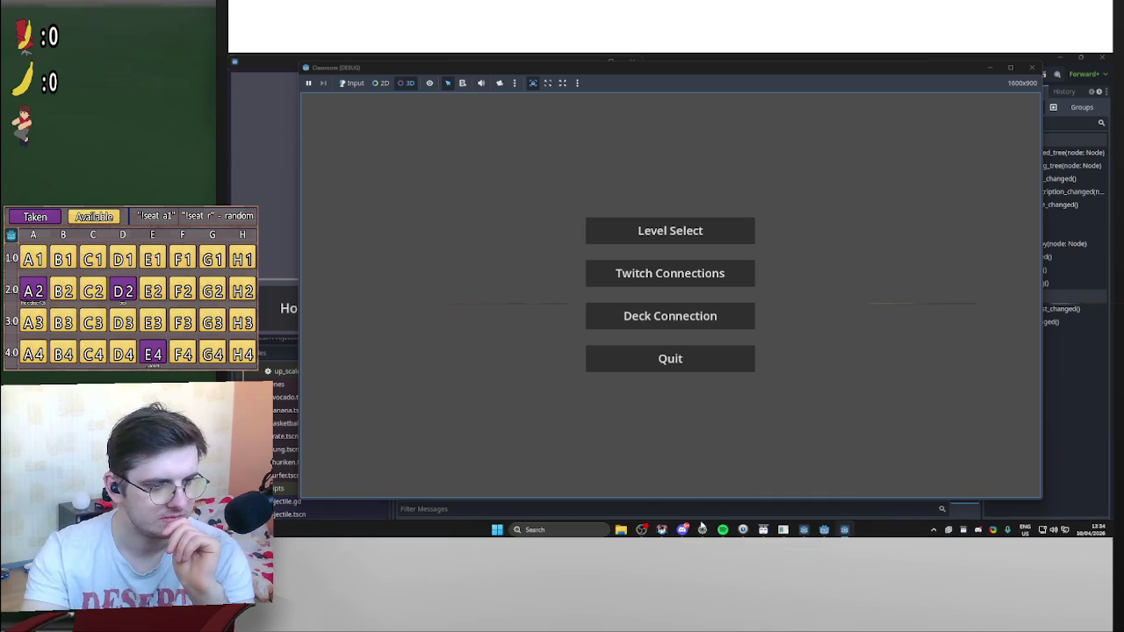
pyautogui.click(355, 88)
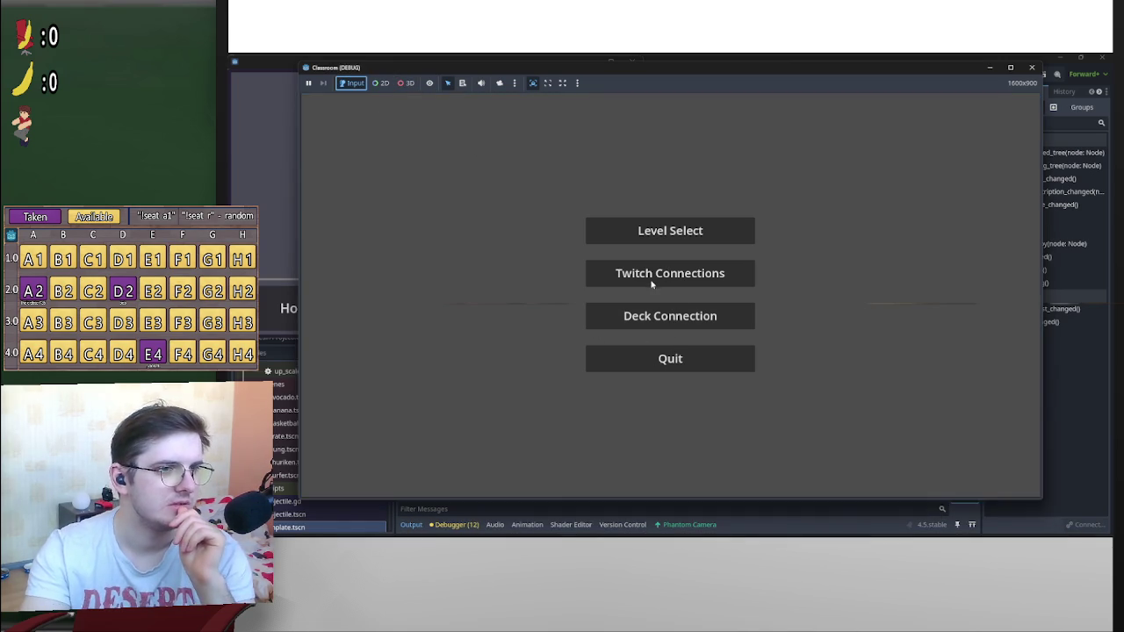
pyautogui.click(647, 279)
pyautogui.click(647, 299)
pyautogui.click(765, 453)
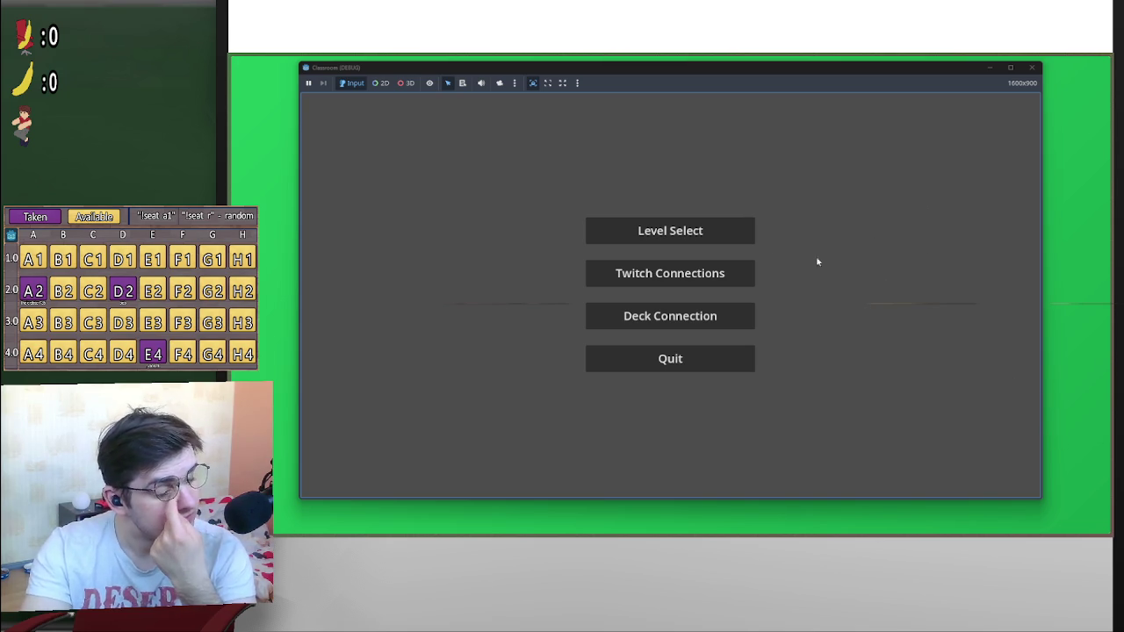
# Open Level Select and start the classroom level
pyautogui.click(688, 231)
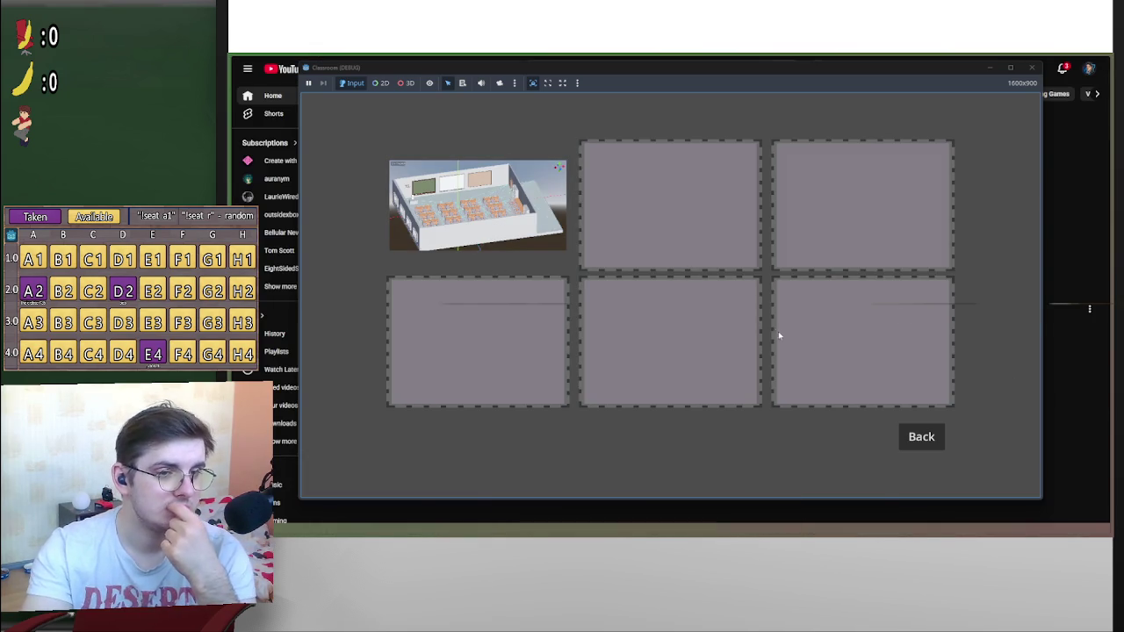
pyautogui.click(1109, 58)
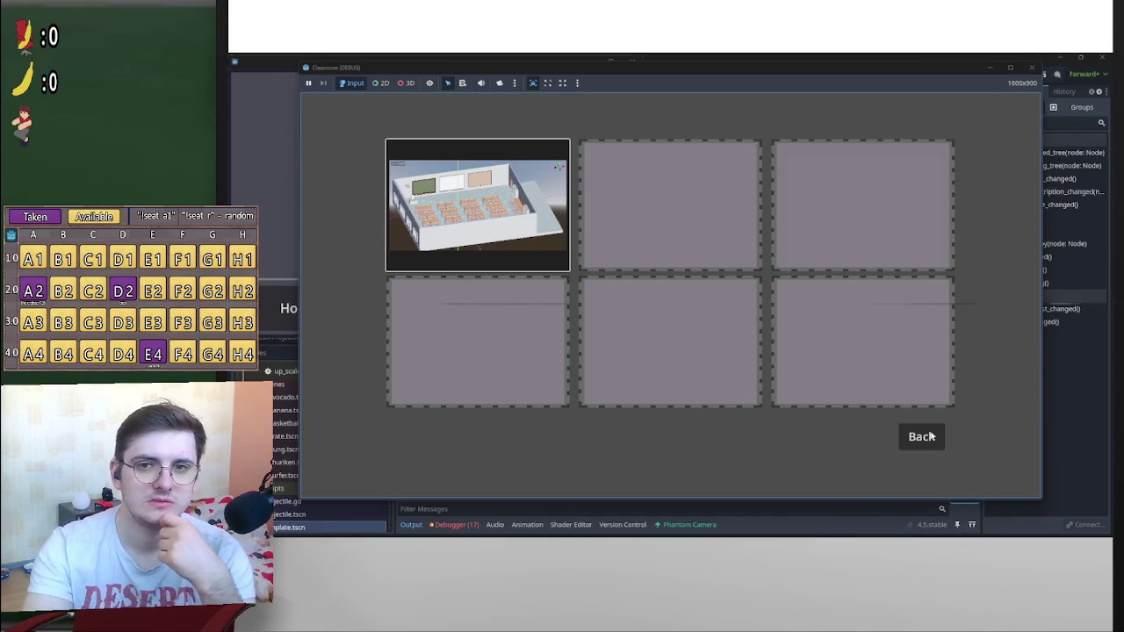
pyautogui.press('Return')
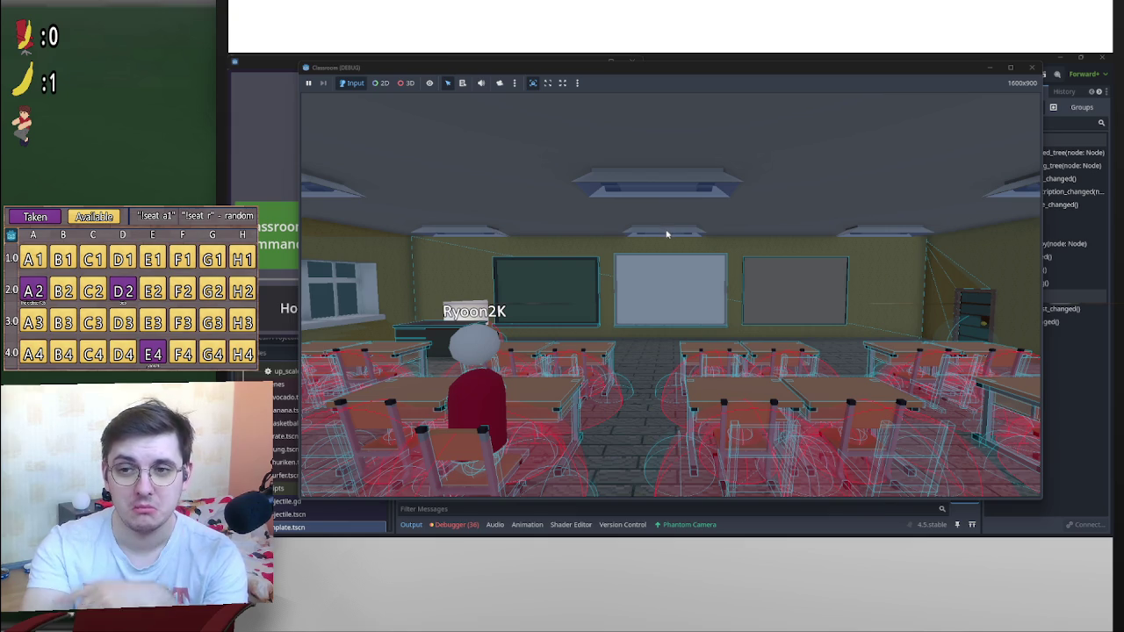
# Enable the free camera override and orbit toward the teacher's desk and blackboard
pyautogui.click(499, 83)
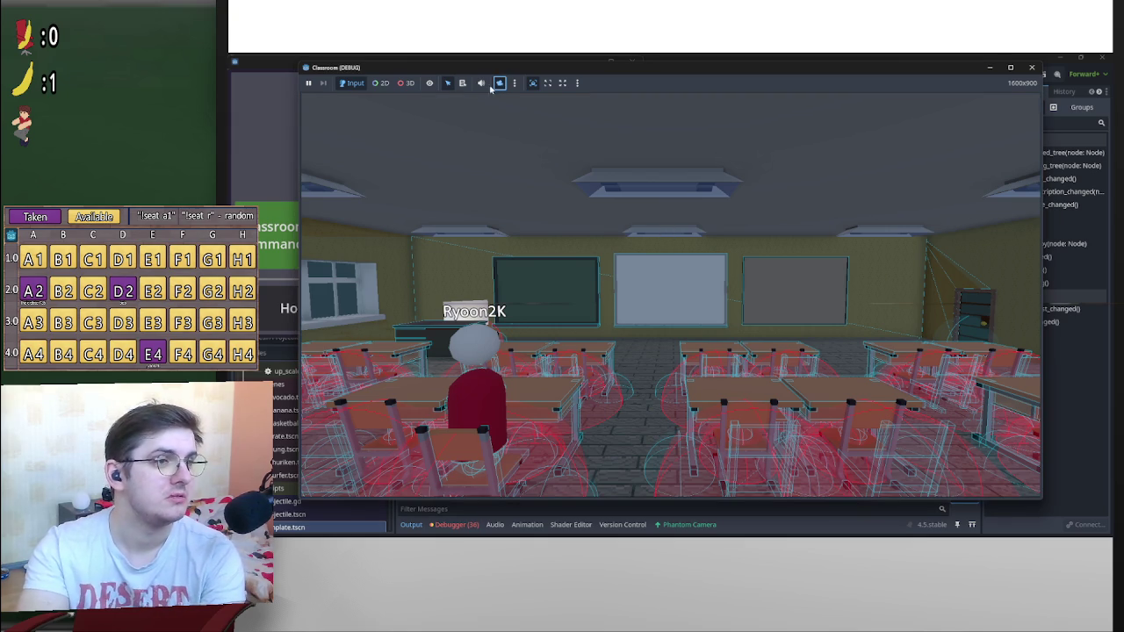
pyautogui.click(409, 82)
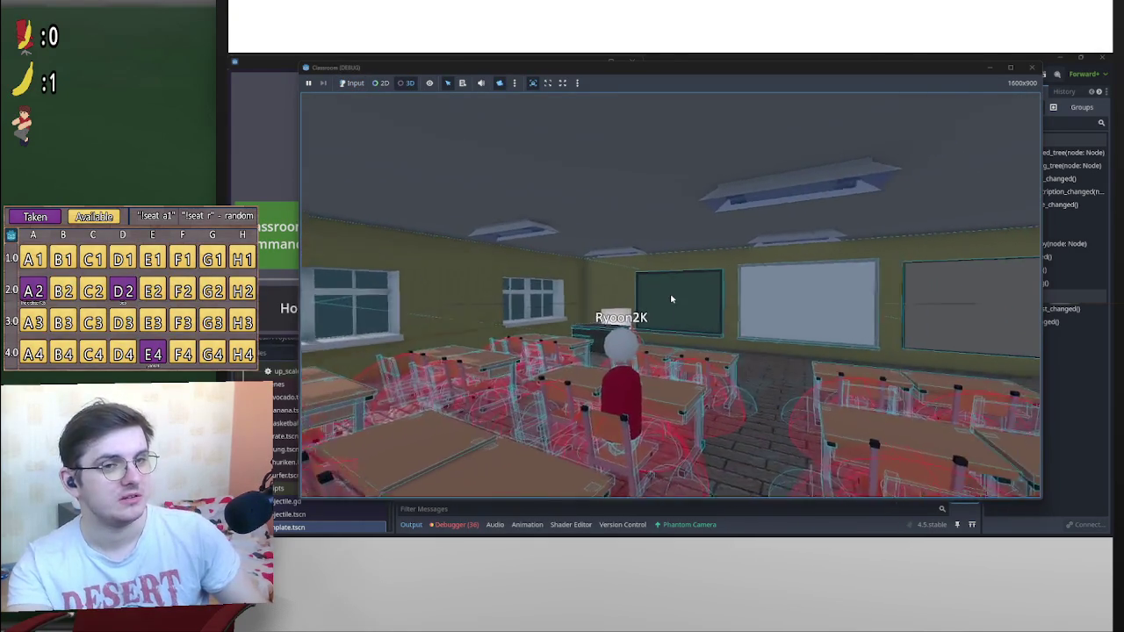
pyautogui.moveTo(671, 299); pyautogui.dragTo(1092, 351)
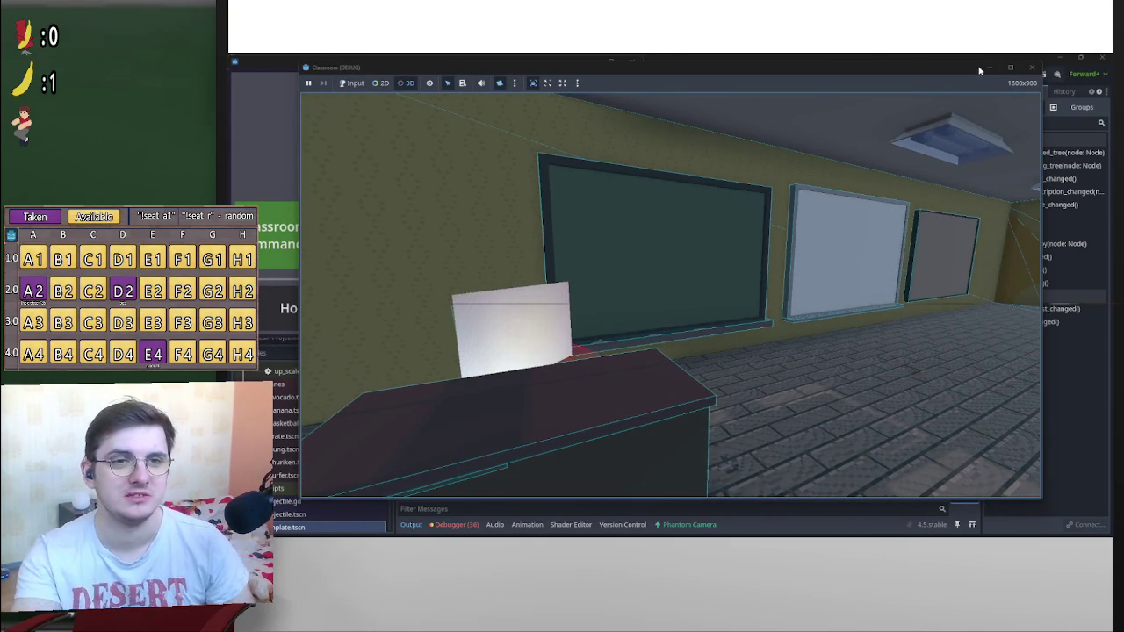
pyautogui.click(1089, 366)
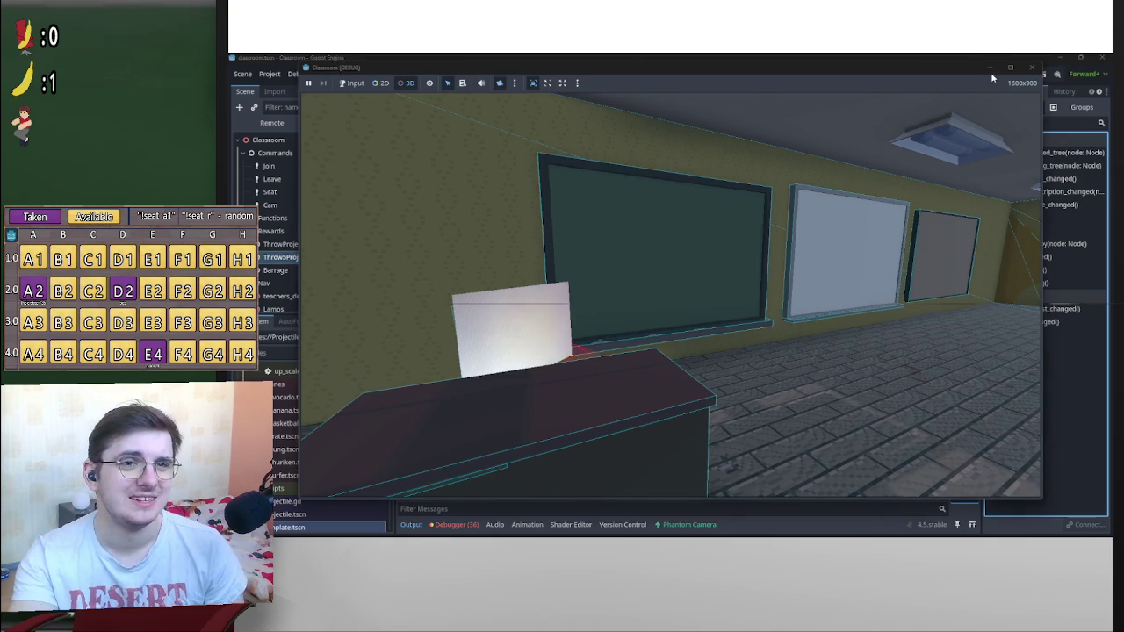
# Close the running game and open the shuriken scene
pyautogui.click(1032, 67)
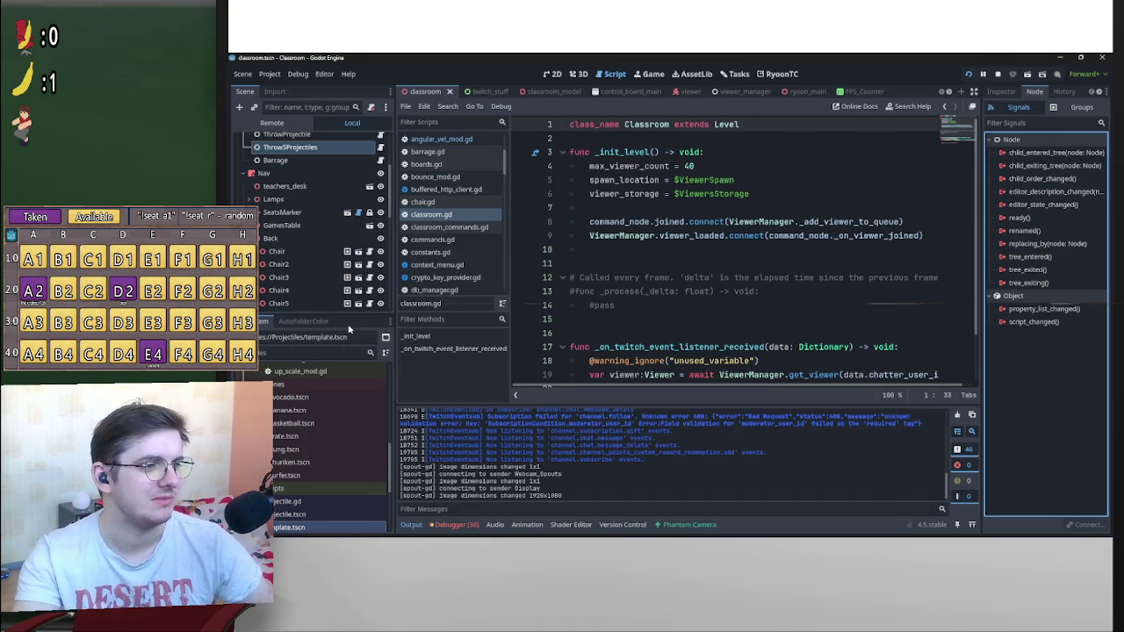
pyautogui.doubleClick(294, 462)
pyautogui.scroll(1, 309, 280)
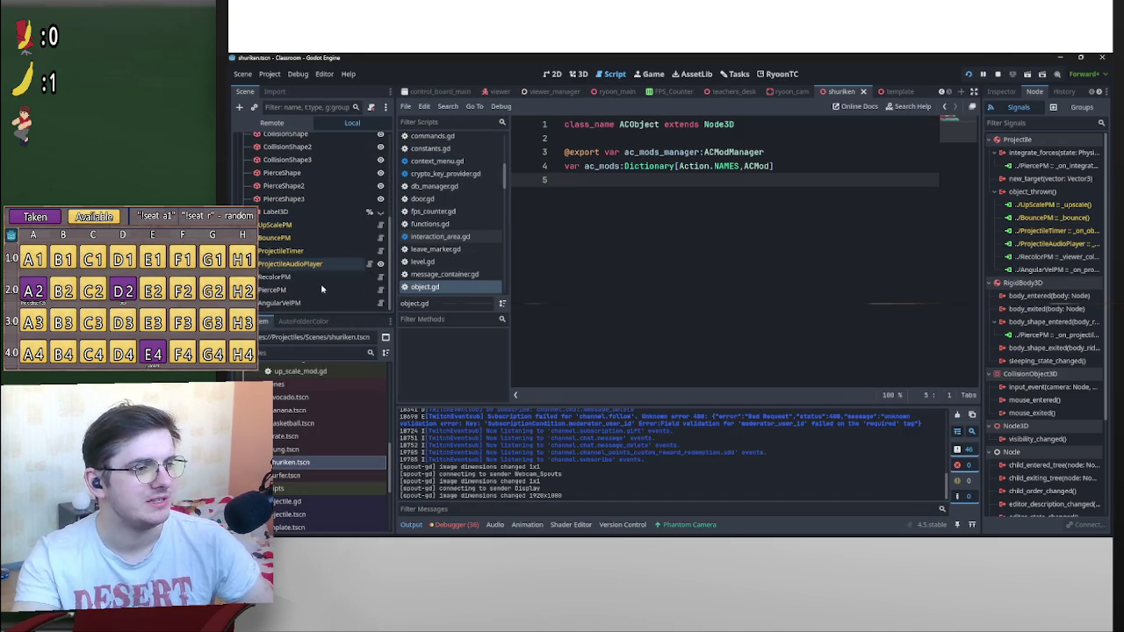
pyautogui.scroll(3, 343, 248)
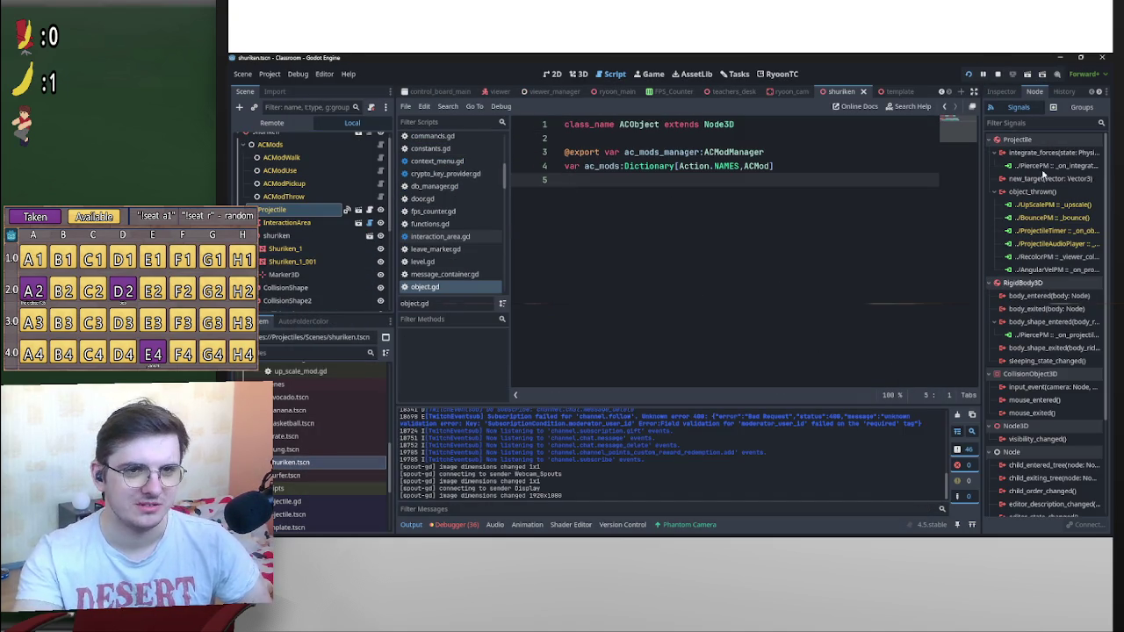
# Set the Projectile's Gravity Scale to 1.0, save the scene, and minimize the editor
pyautogui.click(1002, 91)
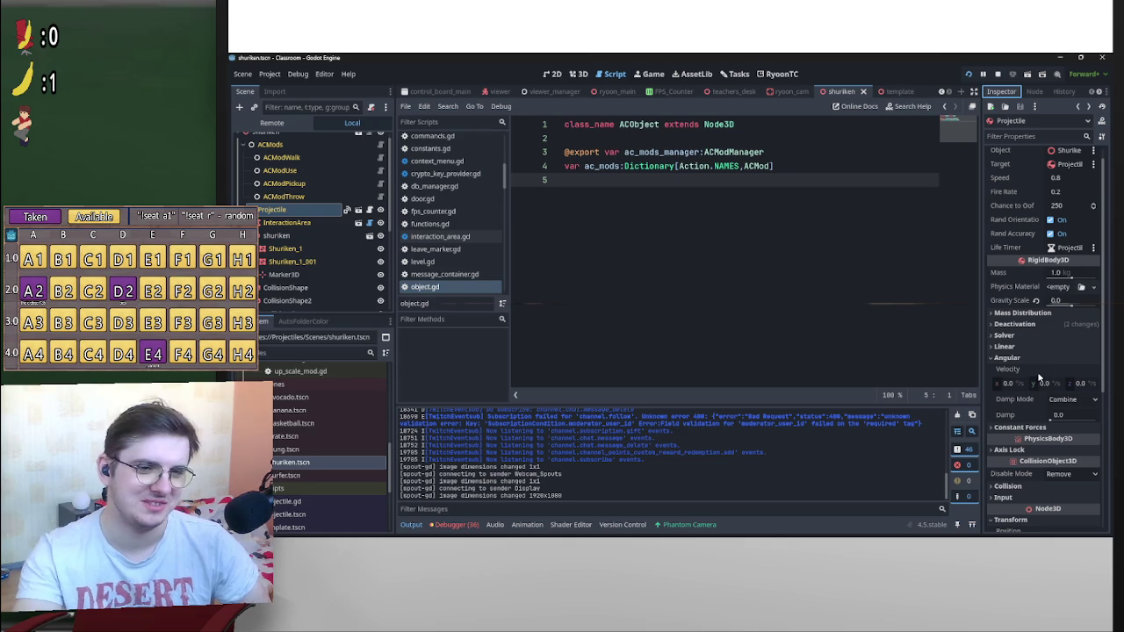
pyautogui.click(1061, 300)
pyautogui.write('1')
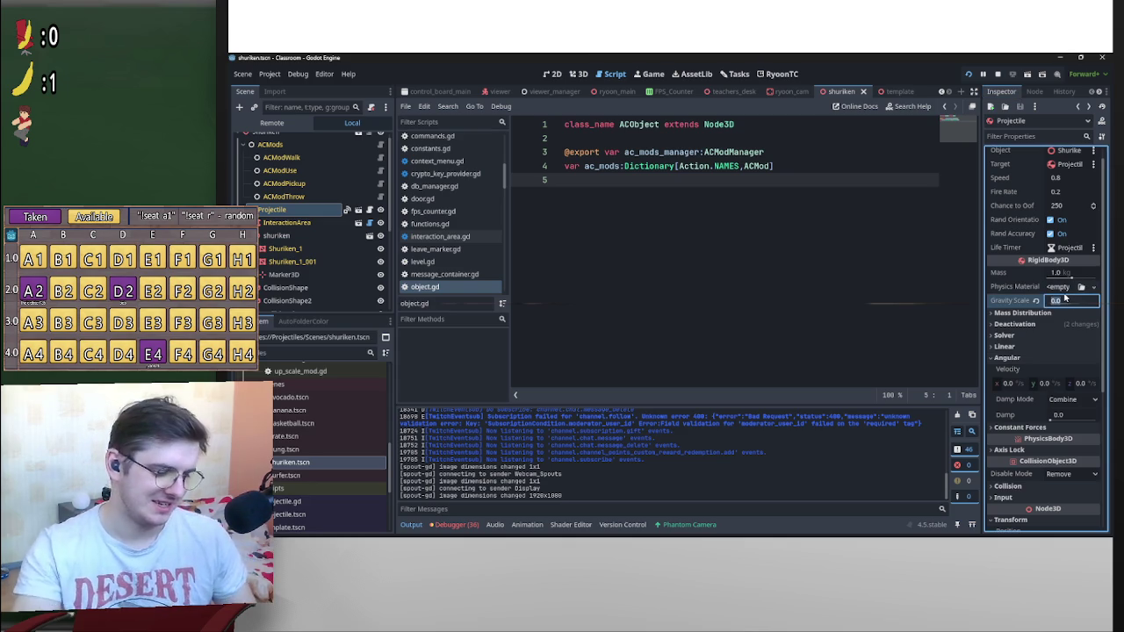
pyautogui.press('Return')
pyautogui.hotkey('ctrl', 's')
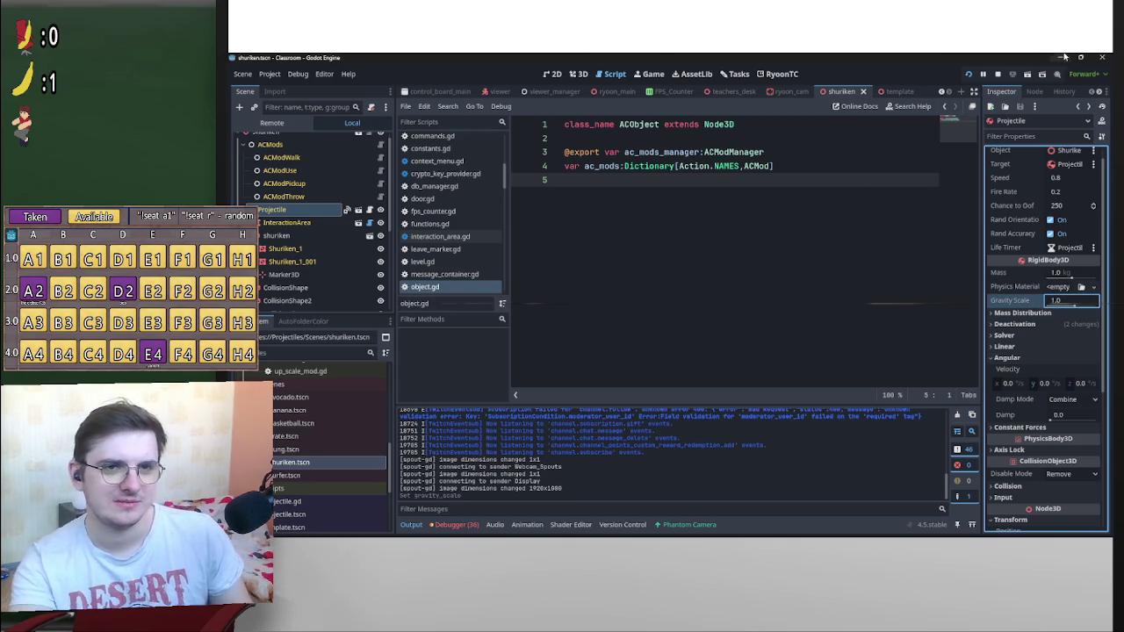
pyautogui.click(1061, 57)
pyautogui.moveTo(843, 529)
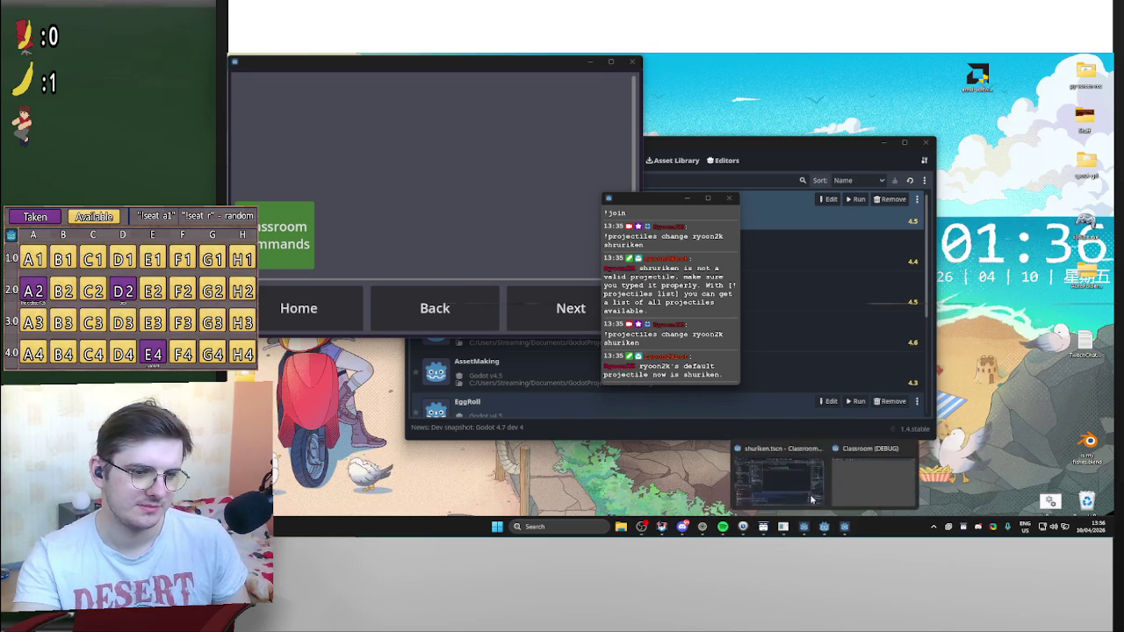
# Restore the editor and drag the Classroom game window down to uncover the script editor
pyautogui.click(791, 483)
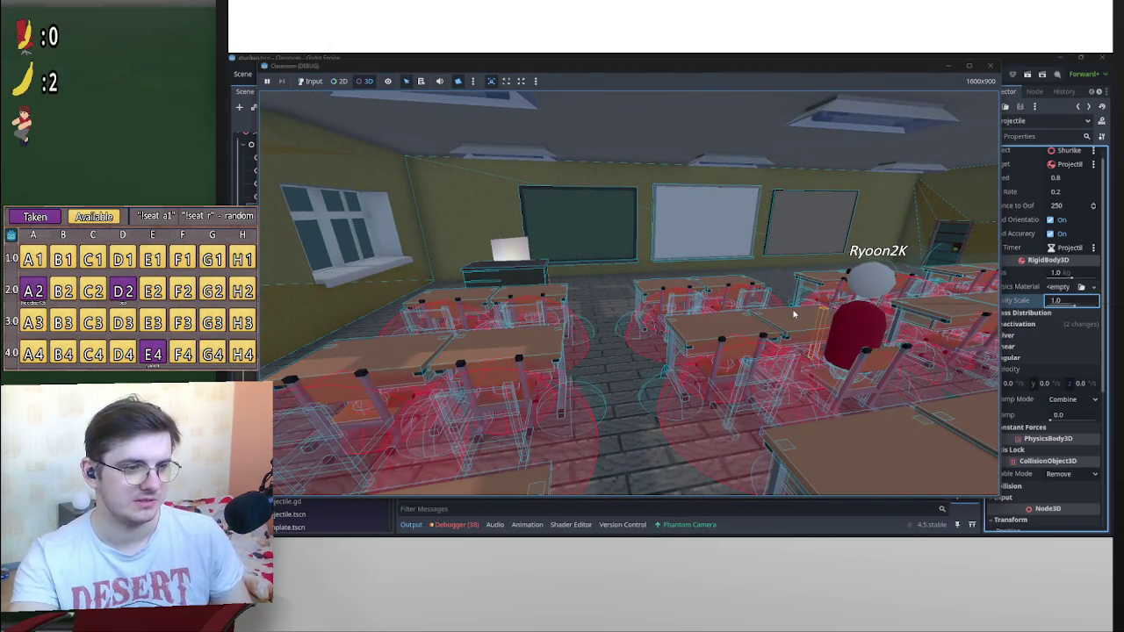
pyautogui.click(827, 121)
pyautogui.moveTo(827, 76)
pyautogui.mouseDown()
pyautogui.moveTo(950, 248)
pyautogui.moveTo(869, 185)
pyautogui.moveTo(817, 87)
pyautogui.moveTo(926, 178)
pyautogui.mouseUp()
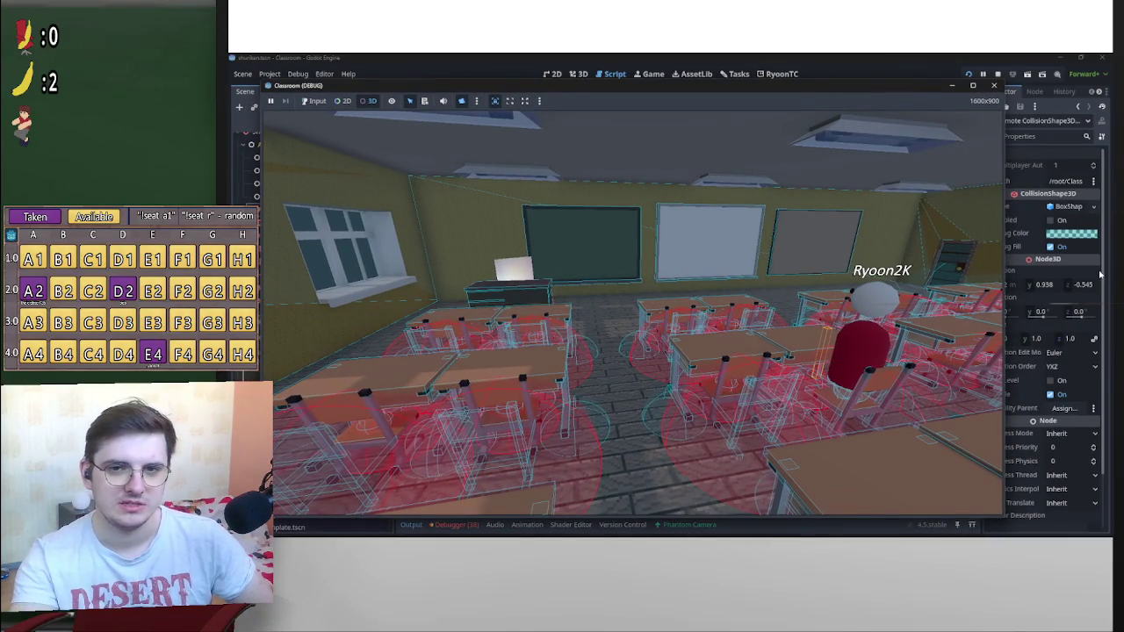
pyautogui.moveTo(890, 81)
pyautogui.mouseDown()
pyautogui.moveTo(954, 258)
pyautogui.moveTo(957, 334)
pyautogui.moveTo(936, 132)
pyautogui.mouseUp()
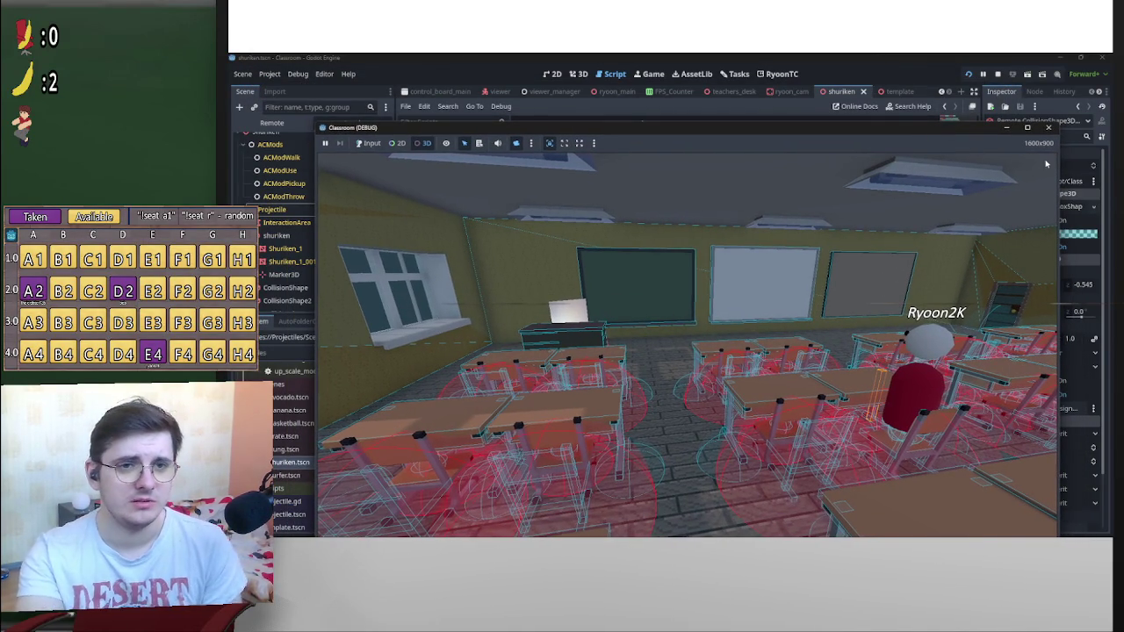
pyautogui.moveTo(411, 128); pyautogui.dragTo(484, 286)
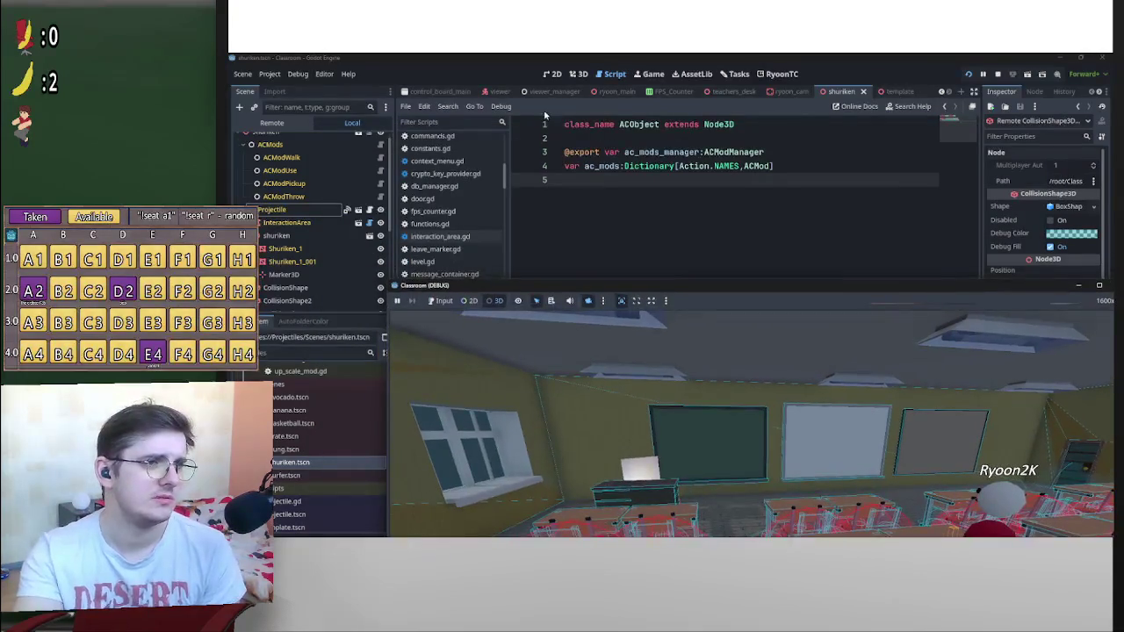
# Select the ClearLoadedObjects node in twitch_stuff and check its unload_objects command name
pyautogui.scroll(3, 496, 90)
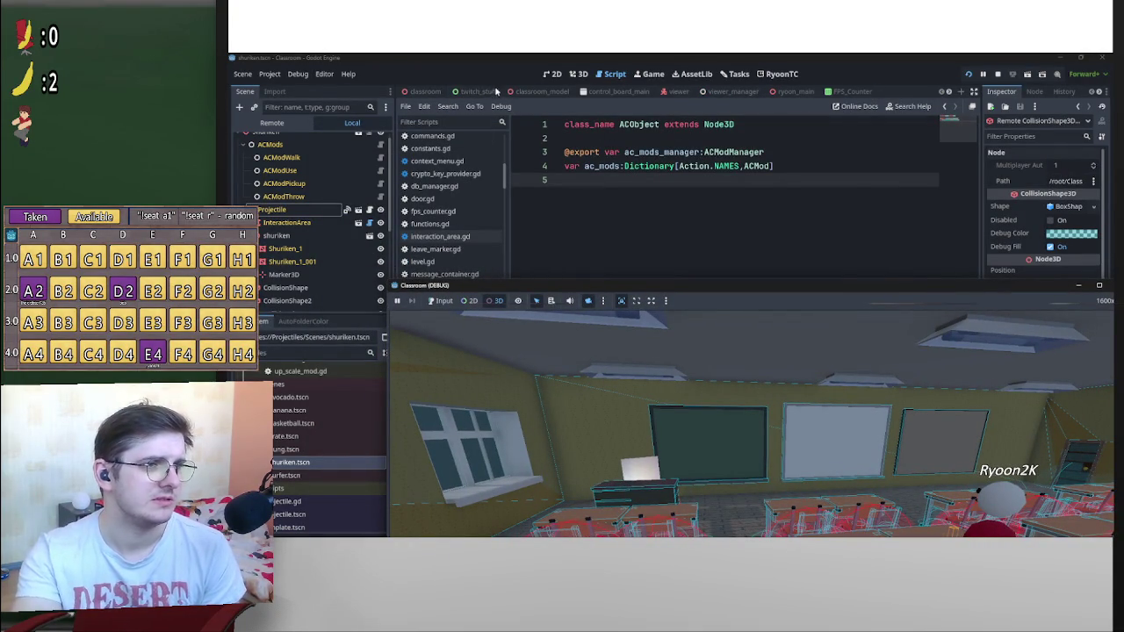
pyautogui.click(477, 91)
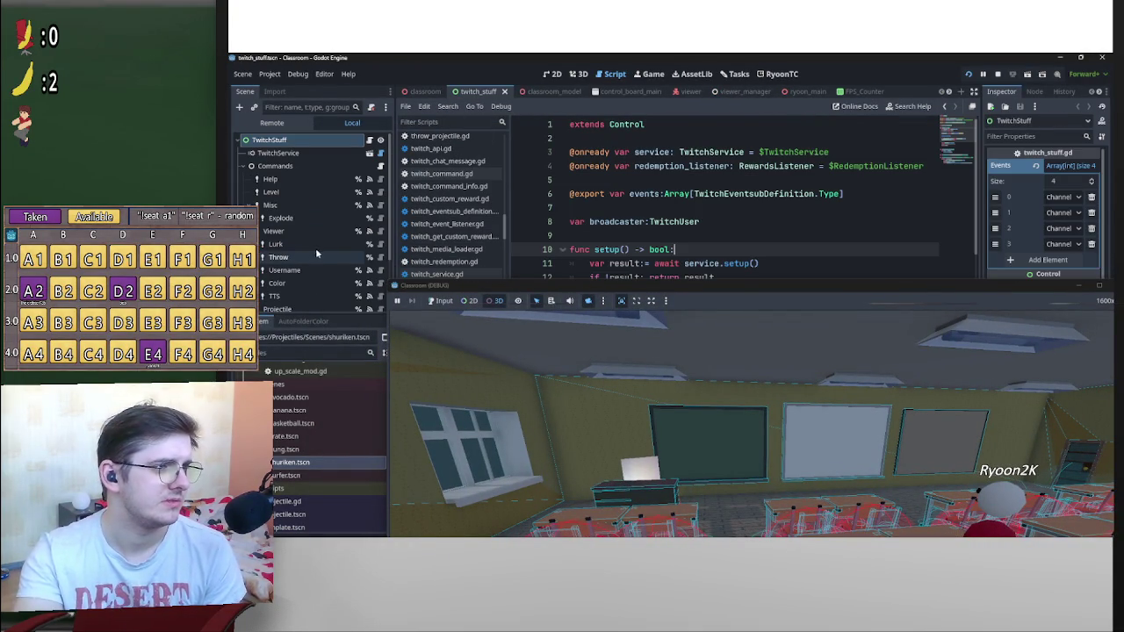
pyautogui.scroll(-1, 314, 252)
pyautogui.click(304, 279)
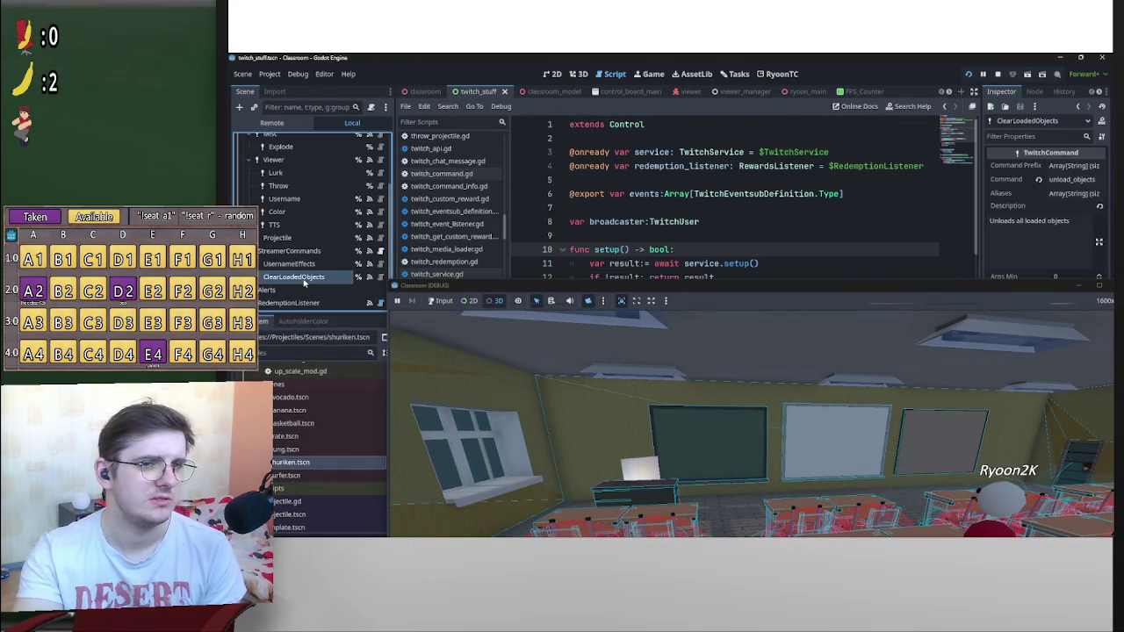
pyautogui.click(1063, 180)
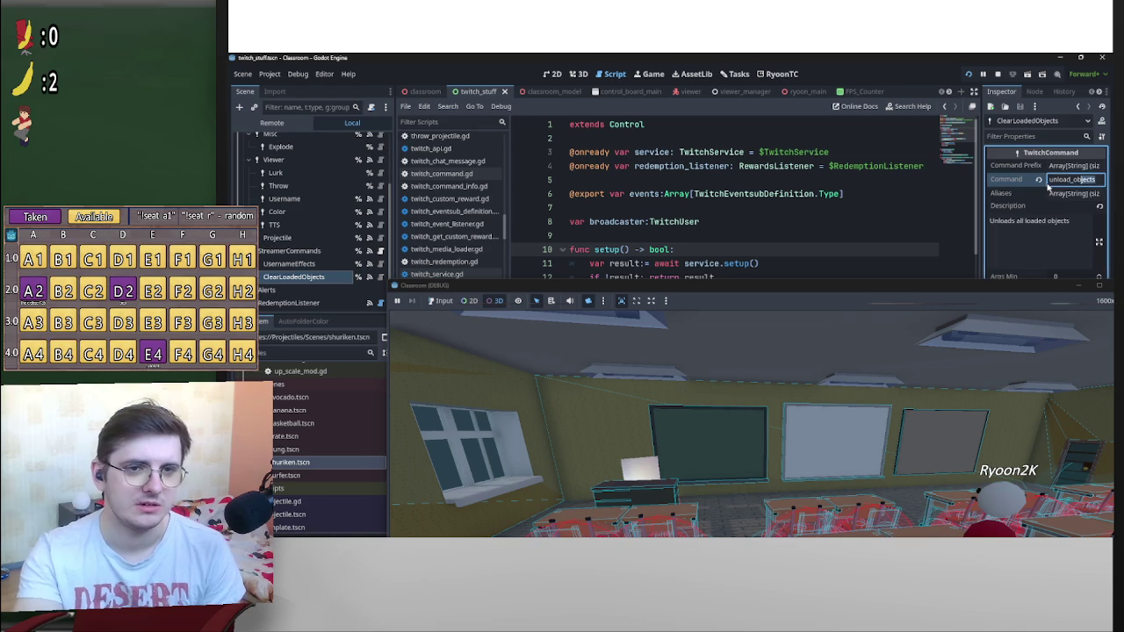
pyautogui.doubleClick(913, 284)
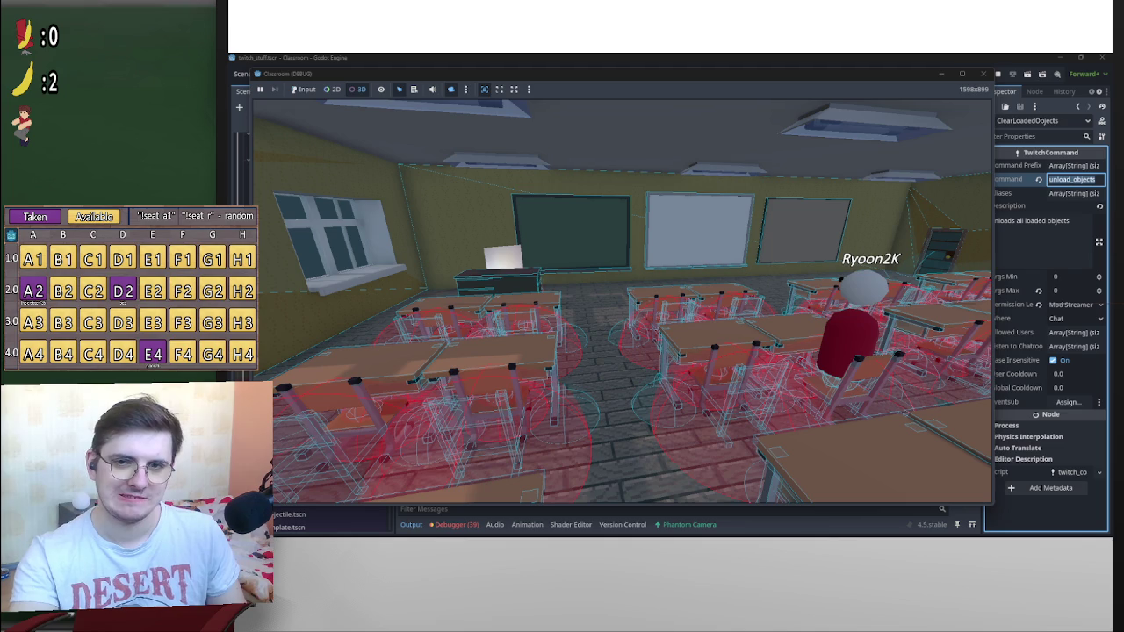
pyautogui.moveTo(880, 79)
pyautogui.mouseDown()
pyautogui.moveTo(926, 233)
pyautogui.moveTo(919, 301)
pyautogui.mouseUp()
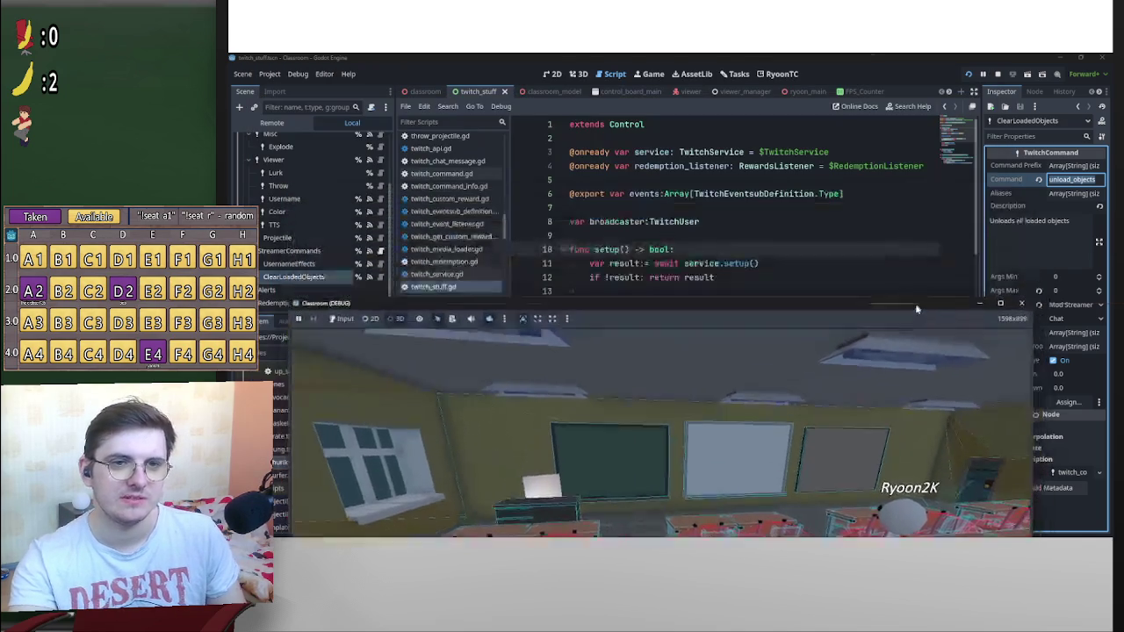
# Review its Aliases and Command Prefix settings, then open twitch_command.gd
pyautogui.click(1073, 194)
pyautogui.click(1071, 179)
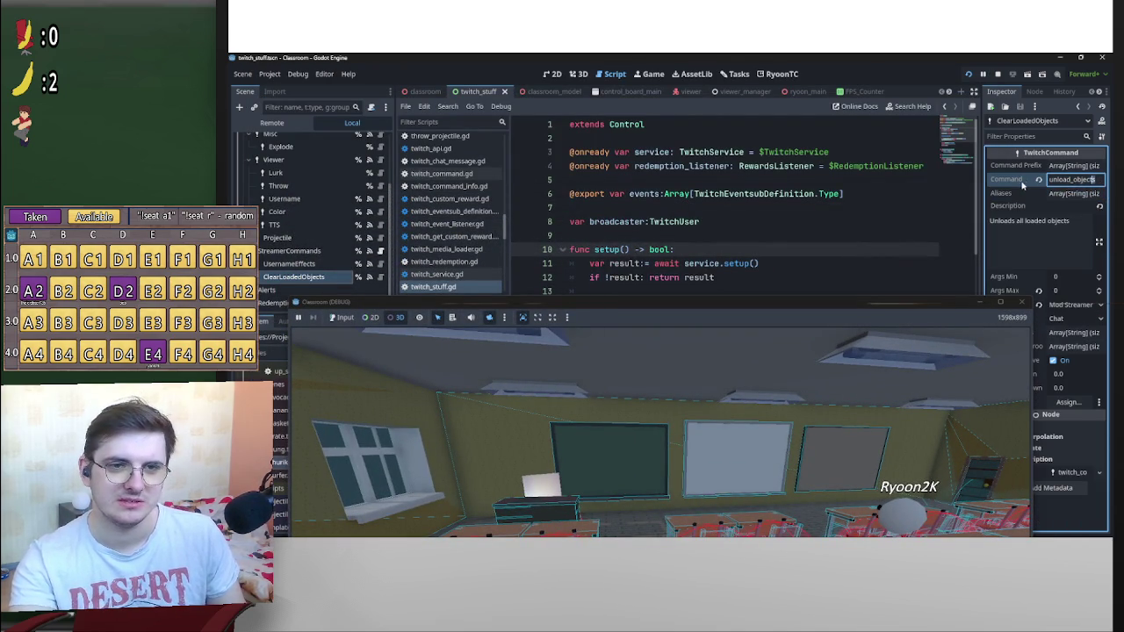
pyautogui.click(1072, 166)
pyautogui.click(1073, 166)
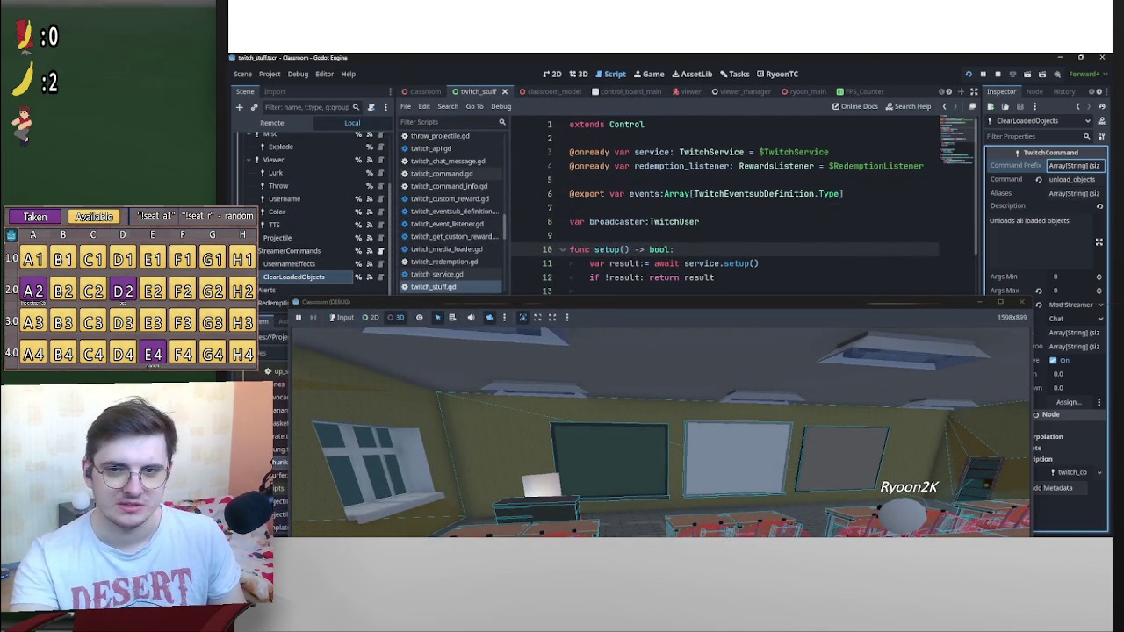
pyautogui.click(380, 276)
pyautogui.moveTo(751, 311); pyautogui.dragTo(826, 436)
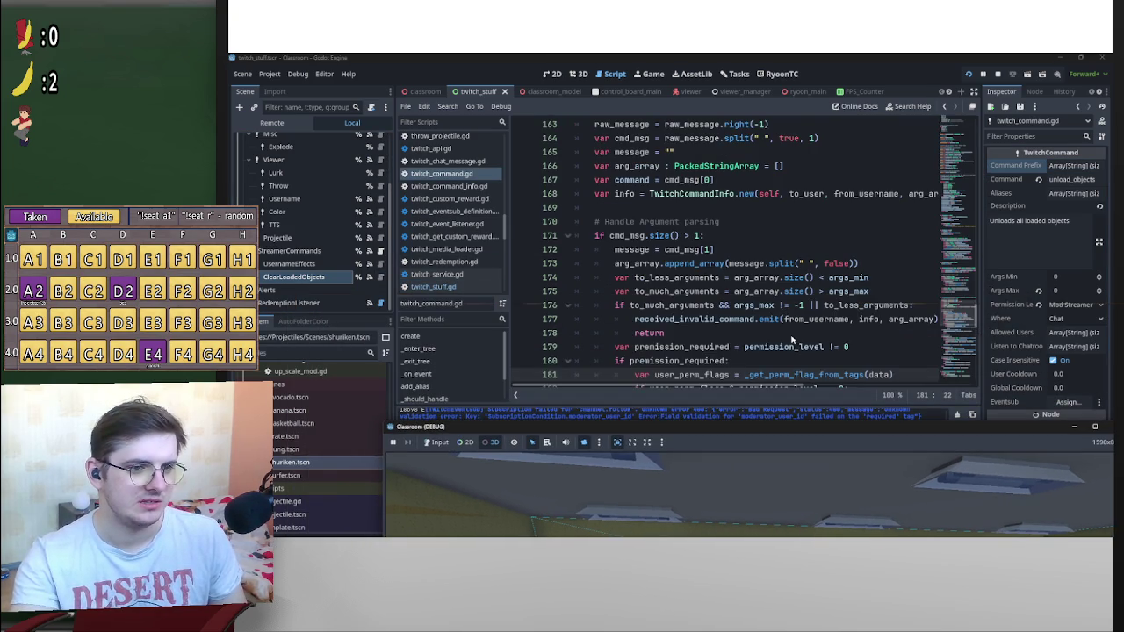
# Jump via the node's Signals to the _on_clear_loaded_objects handler in streamer_commands.gd
pyautogui.scroll(-4, 798, 322)
pyautogui.scroll(6, 779, 310)
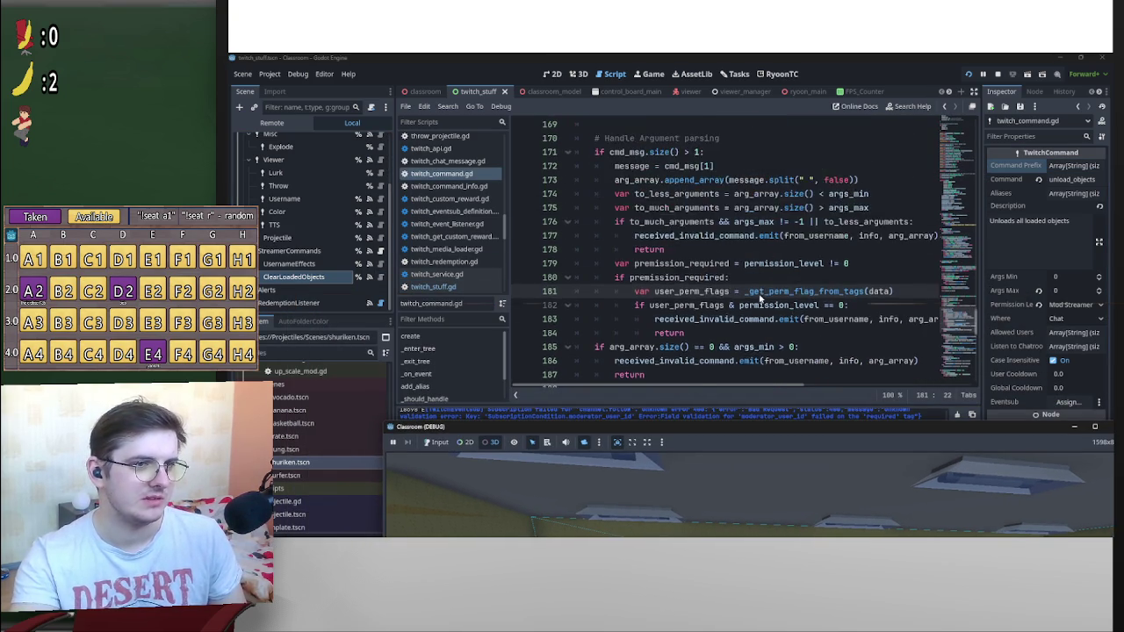
pyautogui.scroll(1, 690, 283)
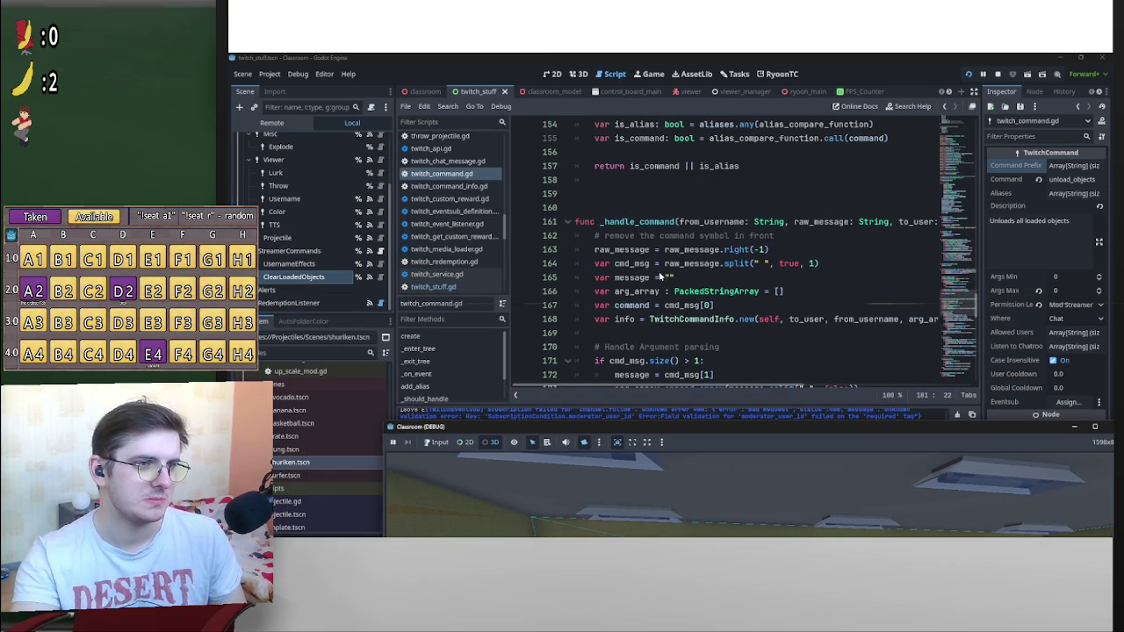
pyautogui.click(380, 277)
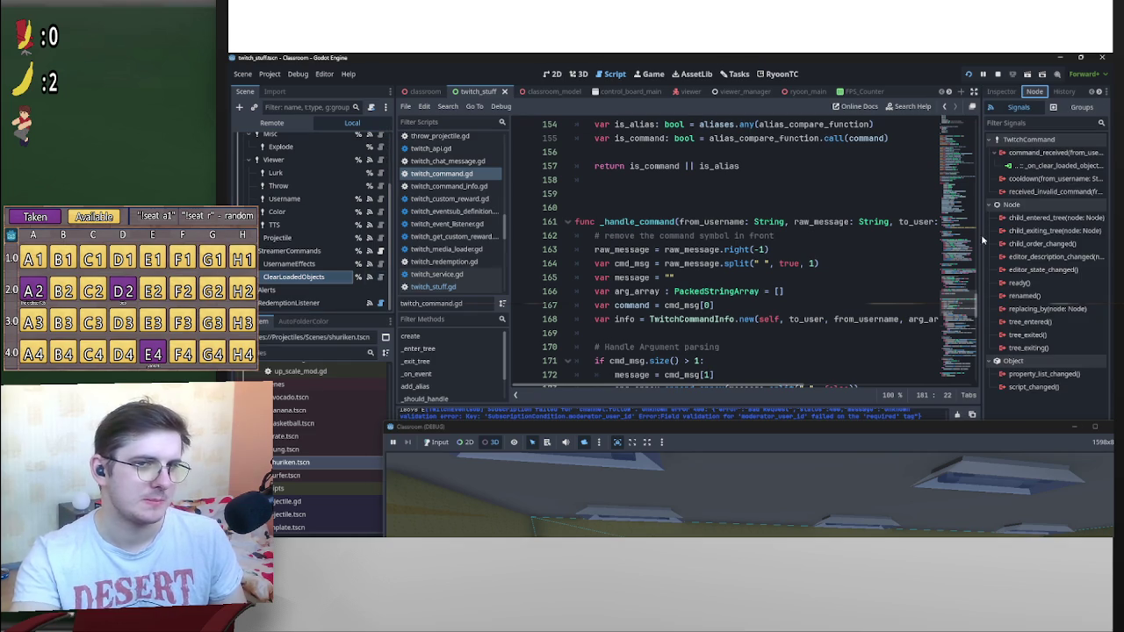
pyautogui.doubleClick(1050, 166)
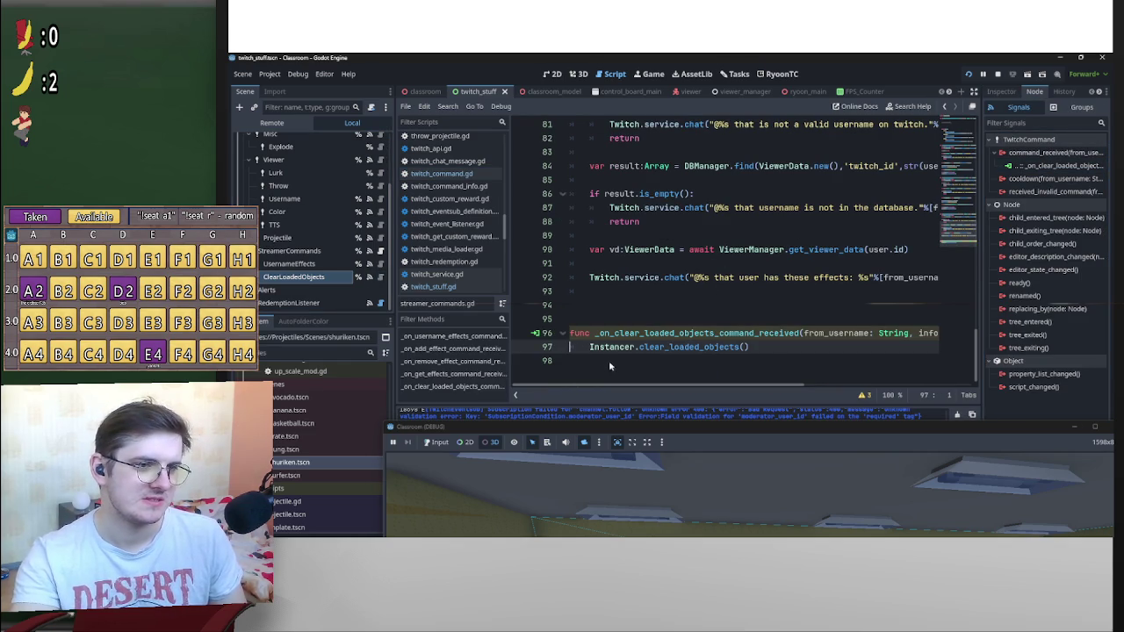
# Add a new indented line below Instancer.clear_loaded_objects()
pyautogui.press('Return')
pyautogui.press('Up')
pyautogui.press('BackSpace')
pyautogui.press('BackSpace')
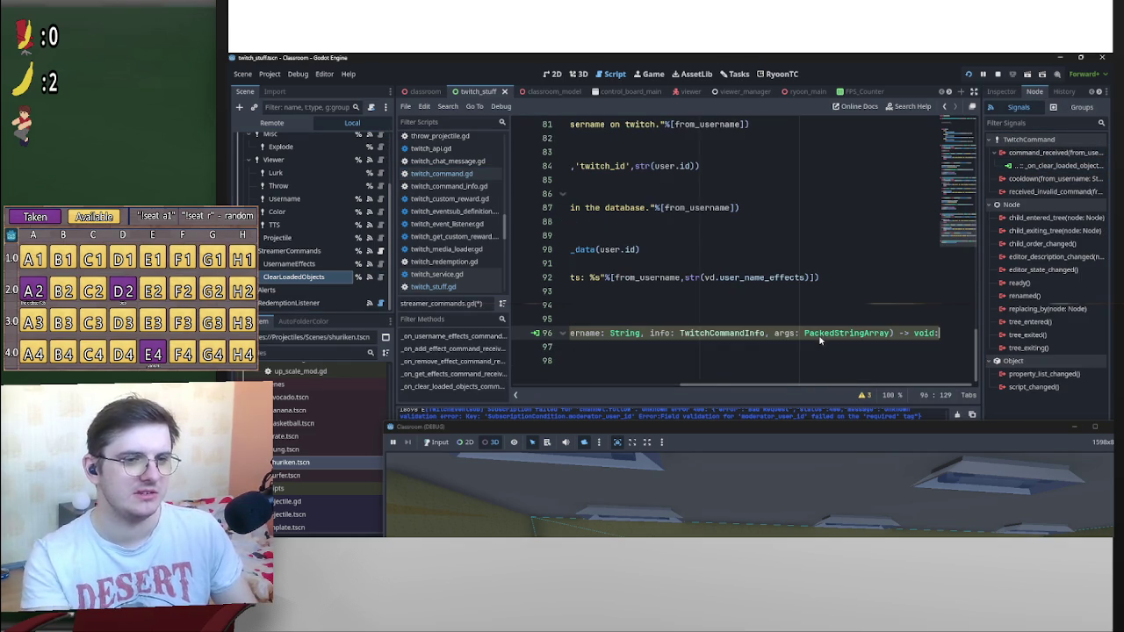
pyautogui.moveTo(848, 388); pyautogui.dragTo(682, 388)
pyautogui.click(806, 352)
pyautogui.press('Return')
pyautogui.press('Return')
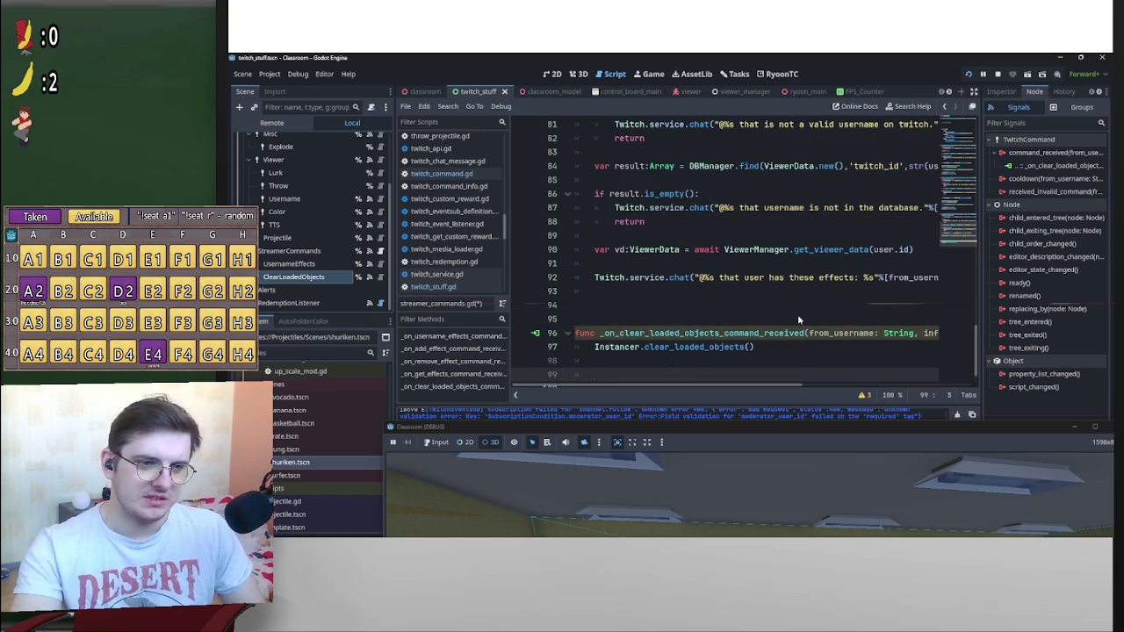
pyautogui.scroll(-1, 795, 329)
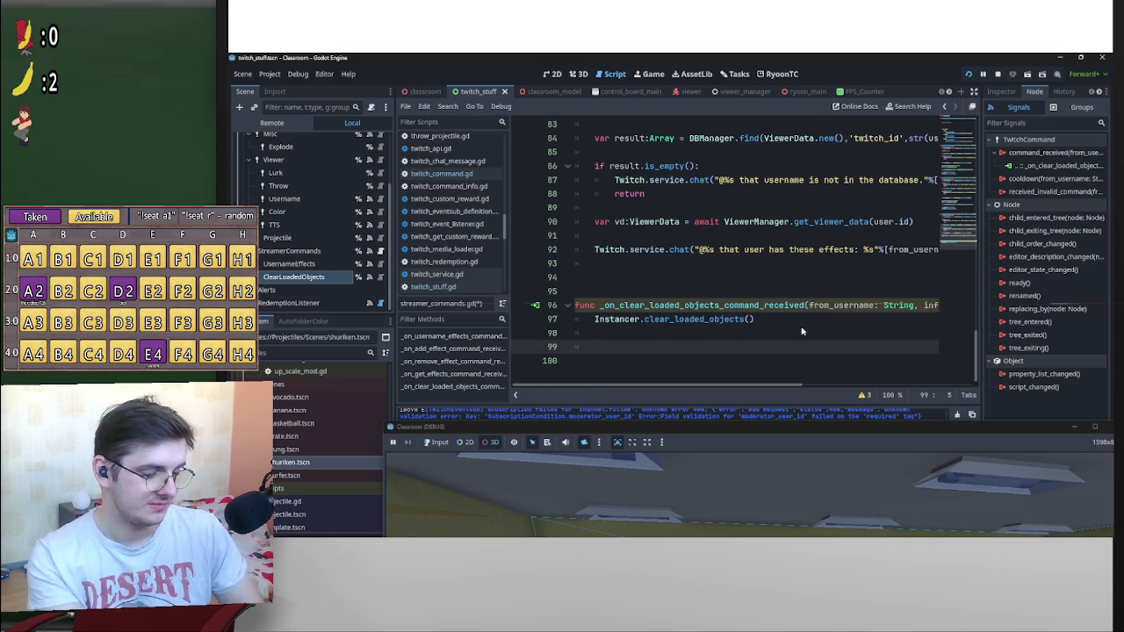
# Write TwitchBot.send_message("@%s objects have been cleared."%from_username) on the new line
pyautogui.write('TwitchB')
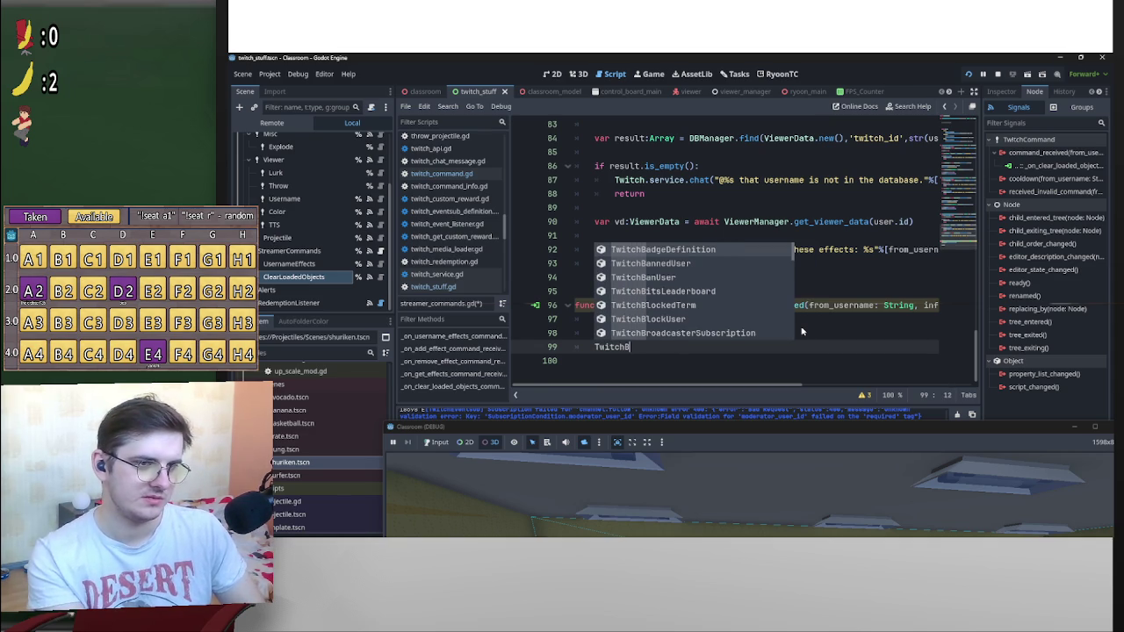
pyautogui.write('ot')
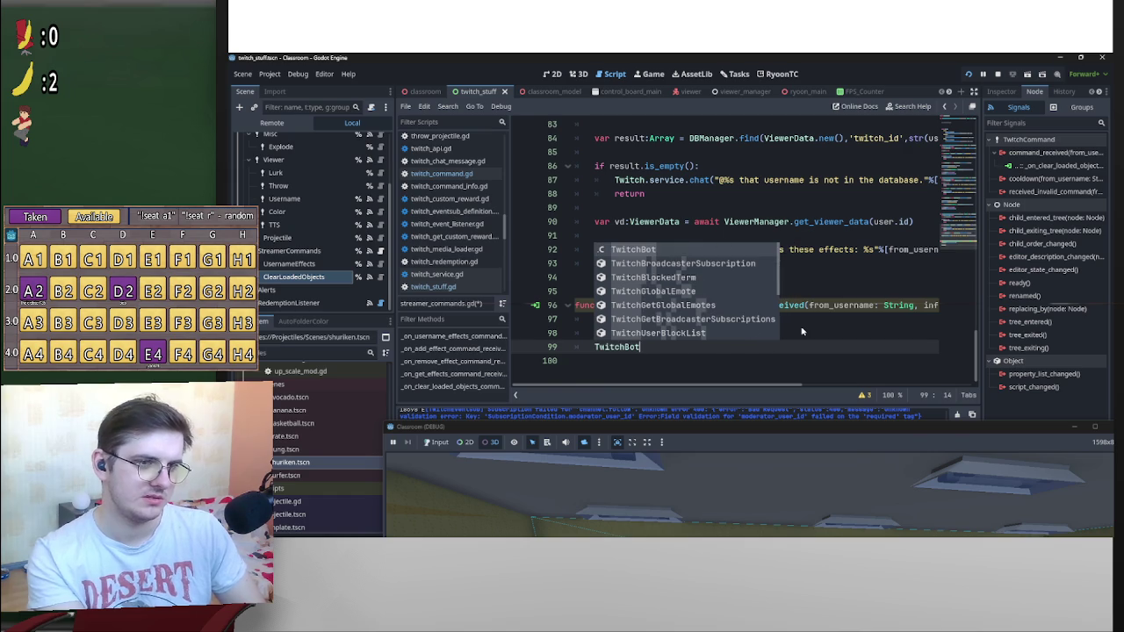
pyautogui.press('Escape')
pyautogui.write('.se')
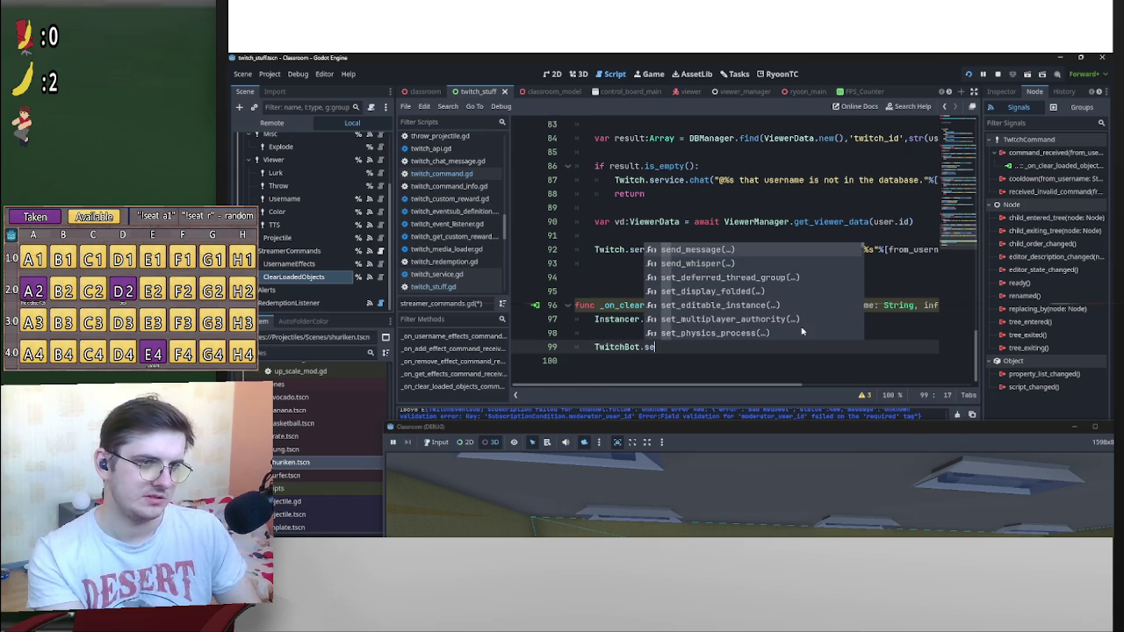
pyautogui.press('Return')
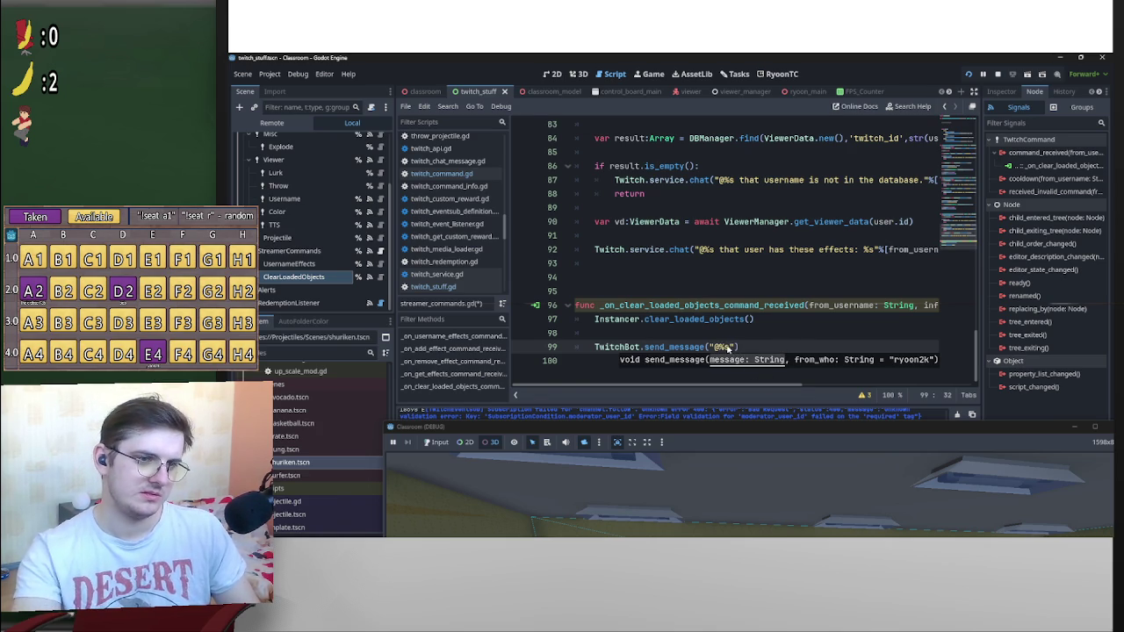
pyautogui.click(719, 347)
pyautogui.press('Right')
pyautogui.press('Right')
pyautogui.write('O')
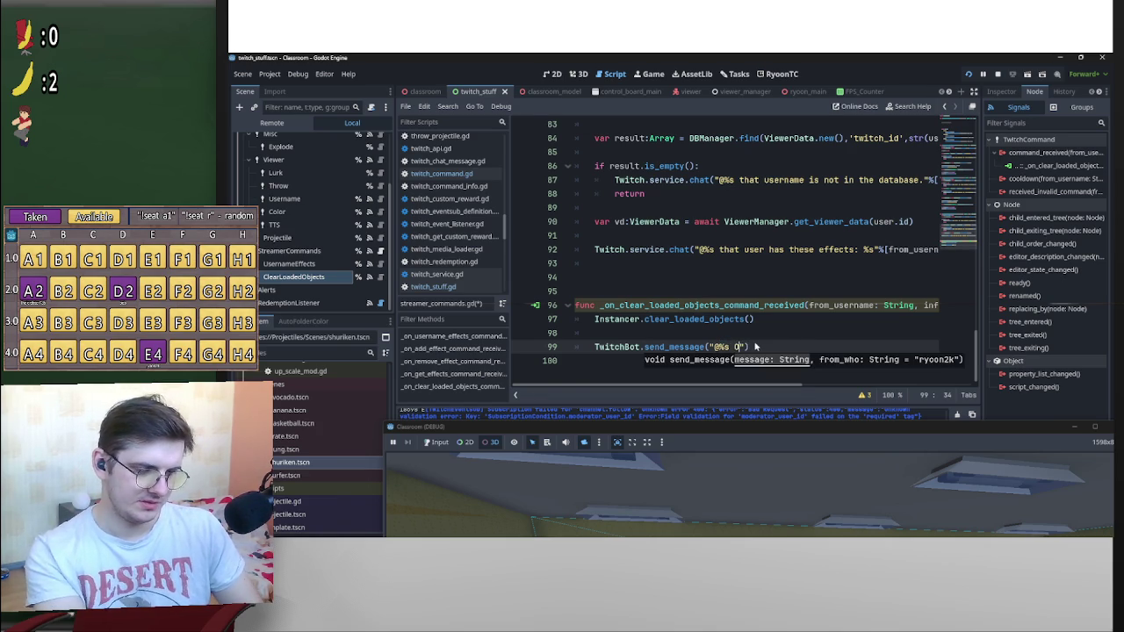
pyautogui.press('BackSpace')
pyautogui.press('BackSpace')
pyautogui.press('BackSpace')
pyautogui.write('objects')
pyautogui.write(' have been clea')
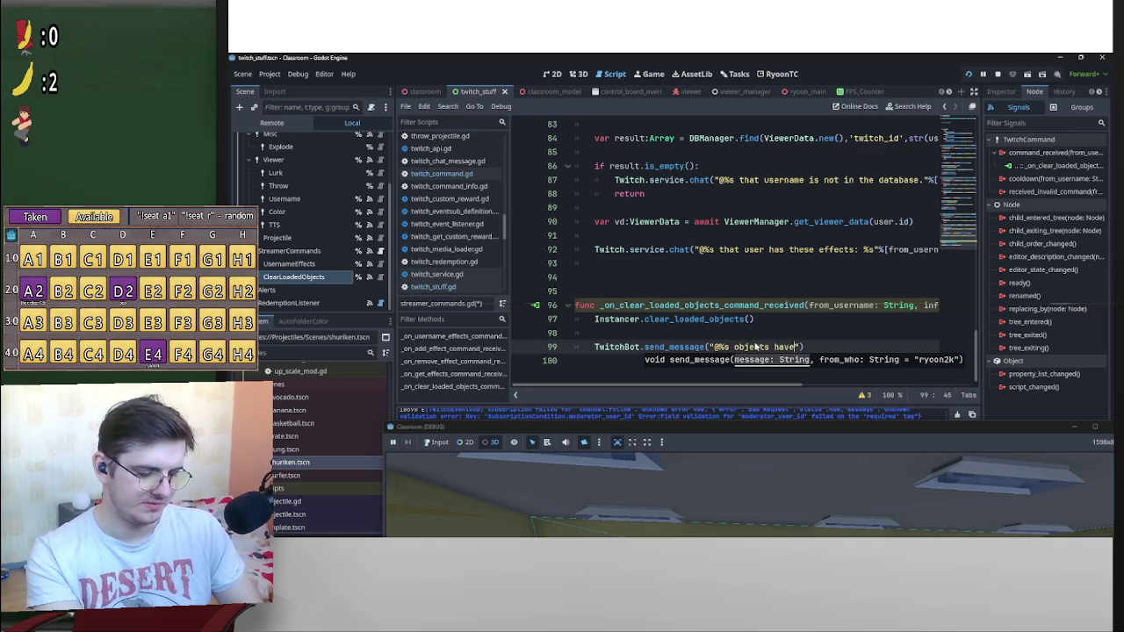
pyautogui.write('red')
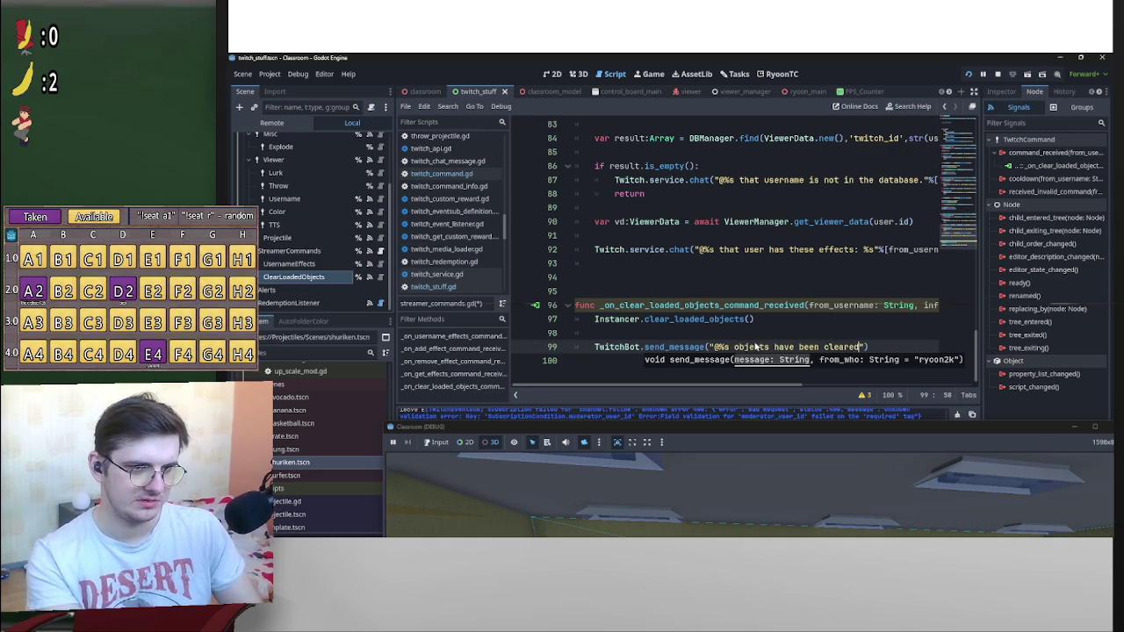
pyautogui.write('.')
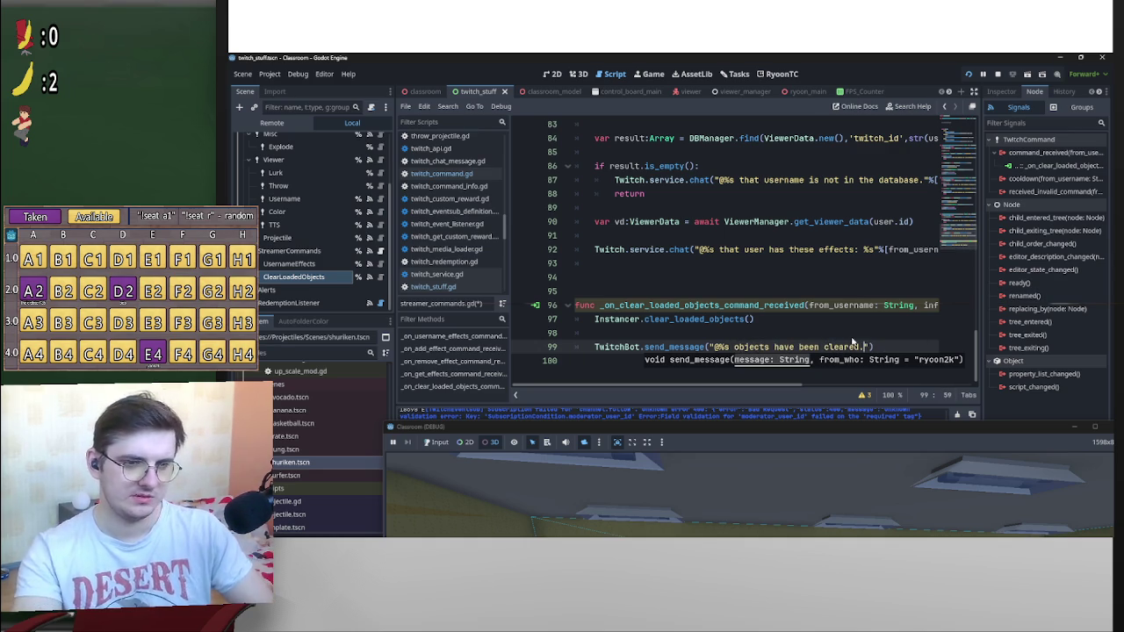
pyautogui.write('"')
pyautogui.write(')')
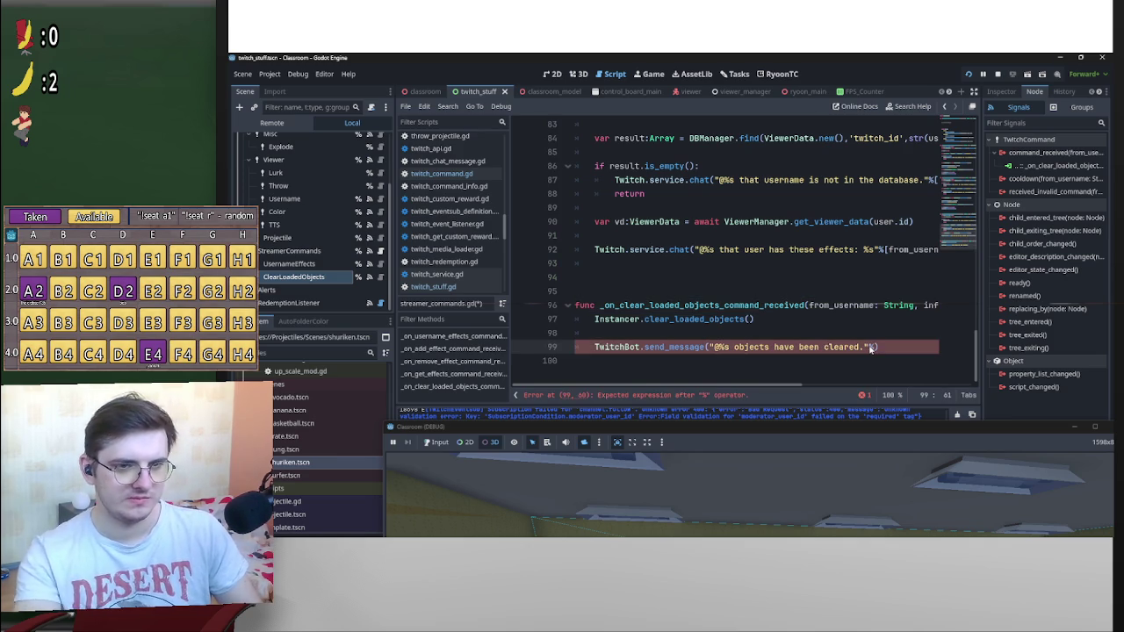
pyautogui.write('from_username')
pyautogui.press('Return')
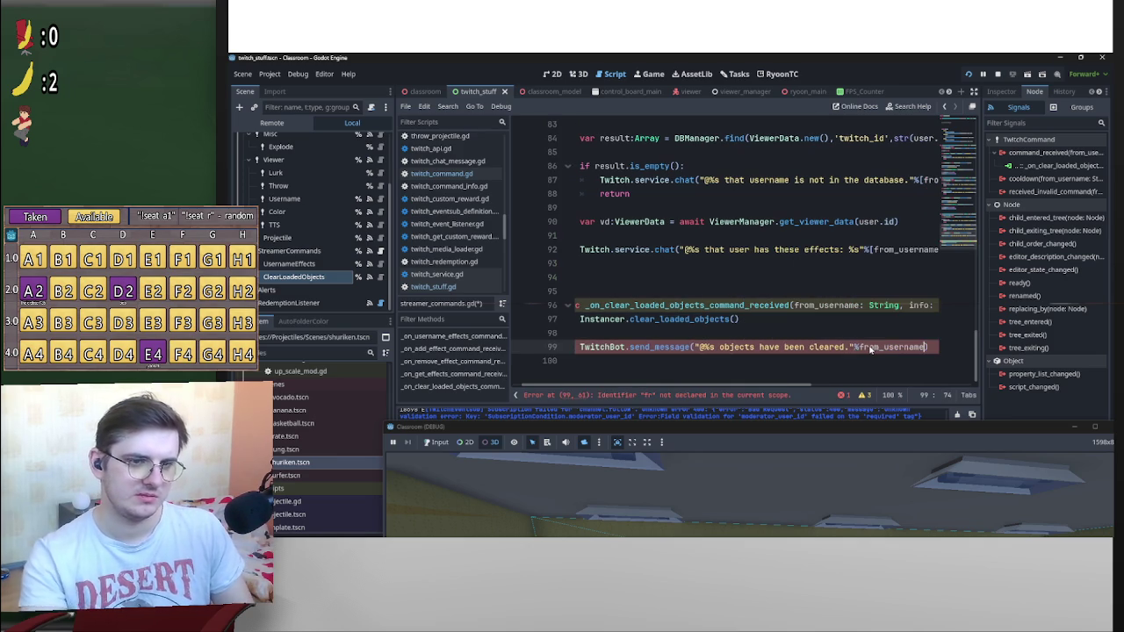
# Rename the info parameter to _info and save the script
pyautogui.hscroll(5, 800, 386)
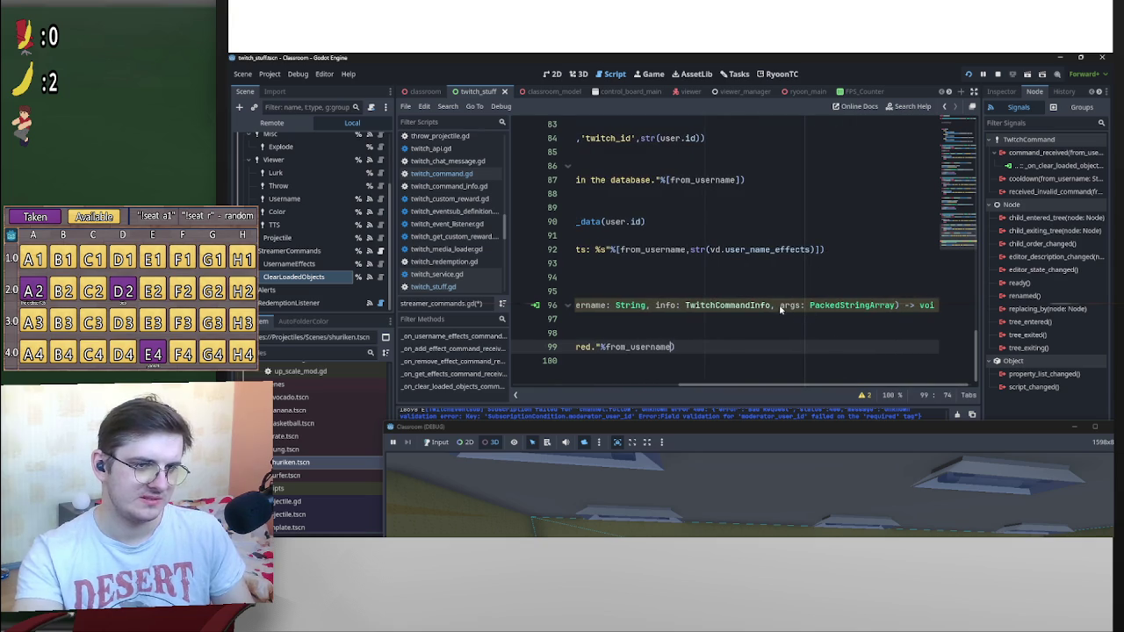
pyautogui.click(781, 307)
pyautogui.write('_')
pyautogui.hscroll(-5, 738, 294)
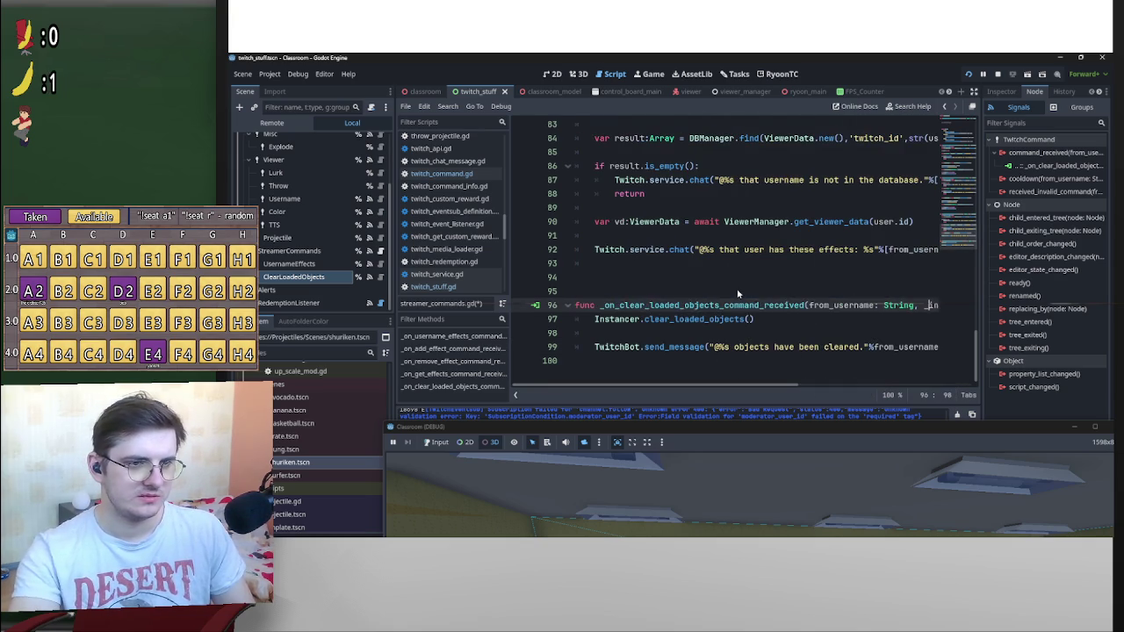
pyautogui.hotkey('ctrl', 's')
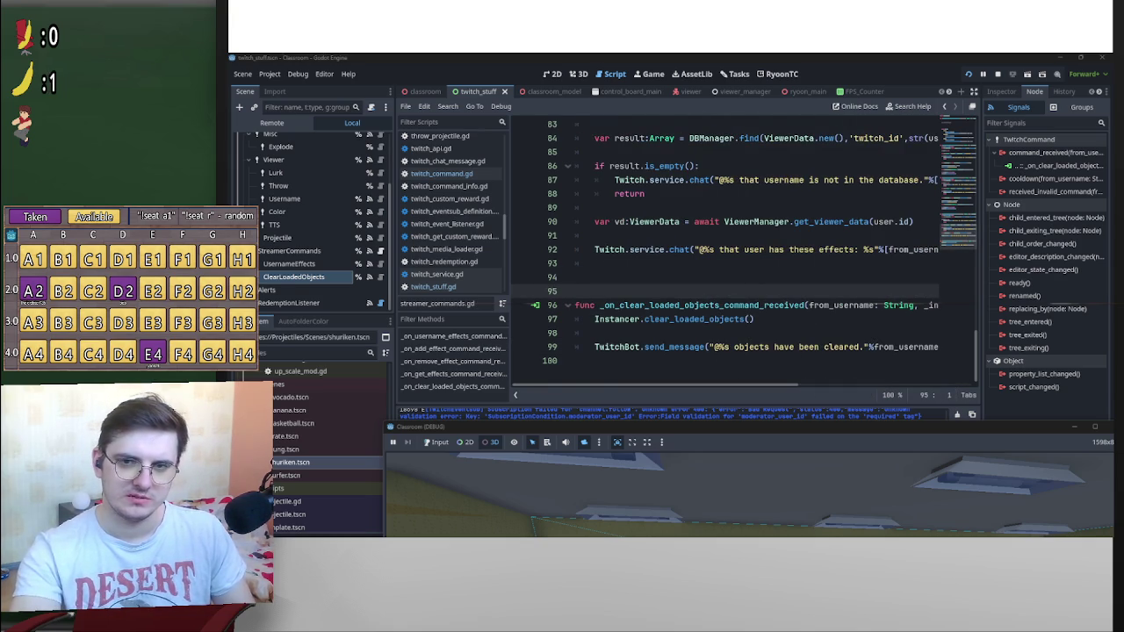
# Pick the shuriken in the running game, then select the live Shuriken node in the Remote tree
pyautogui.moveTo(928, 424); pyautogui.dragTo(843, 77)
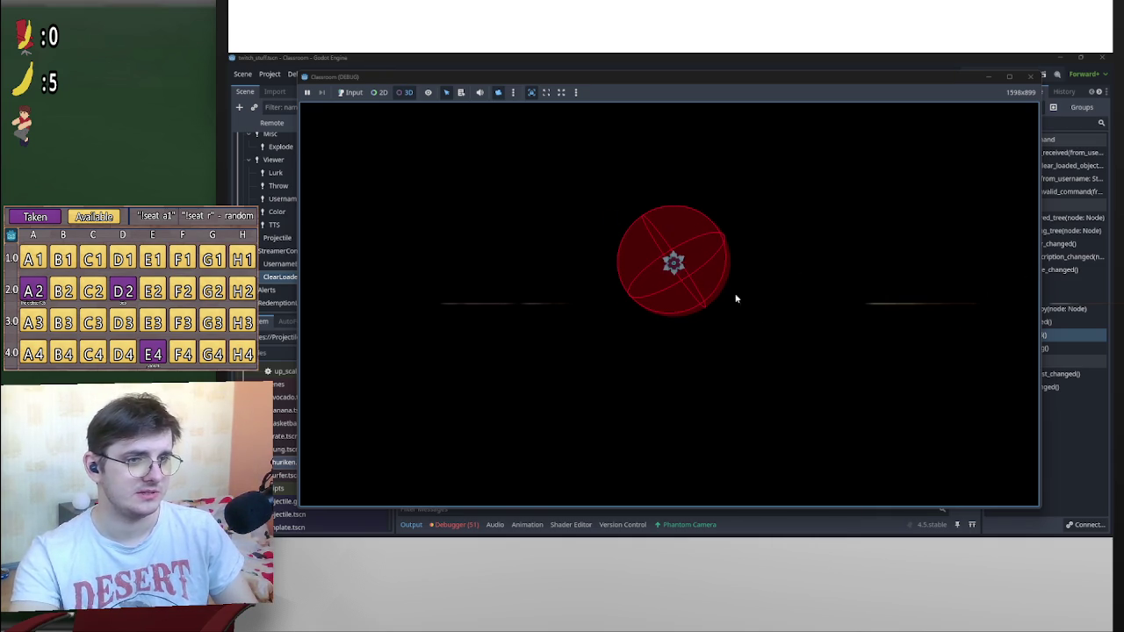
pyautogui.click(697, 253)
pyautogui.press('F8')
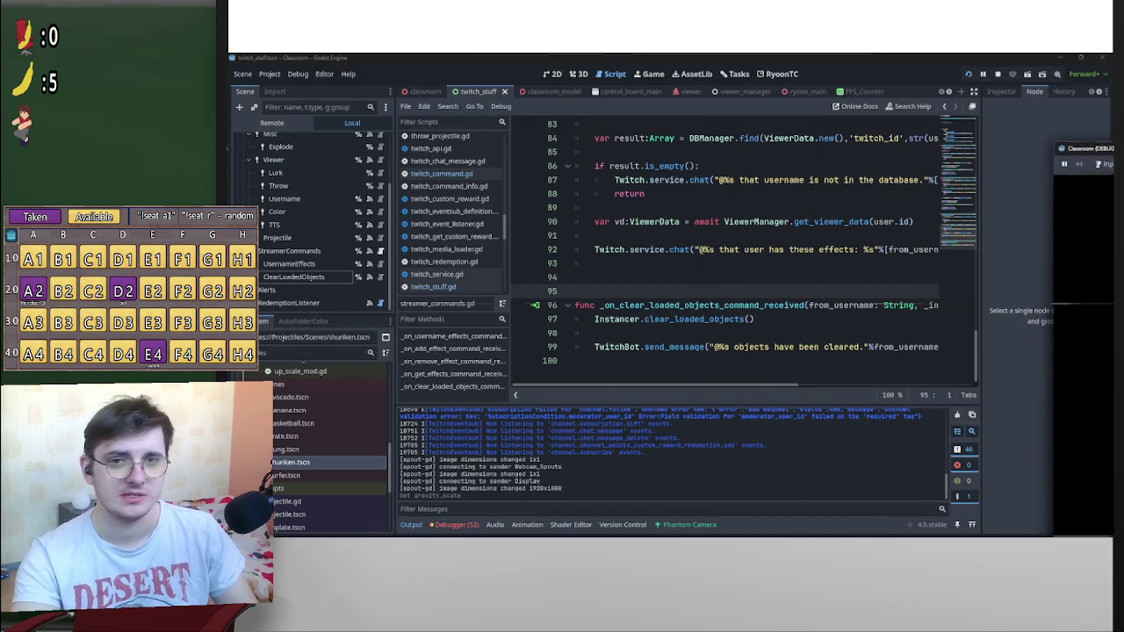
pyautogui.click(261, 122)
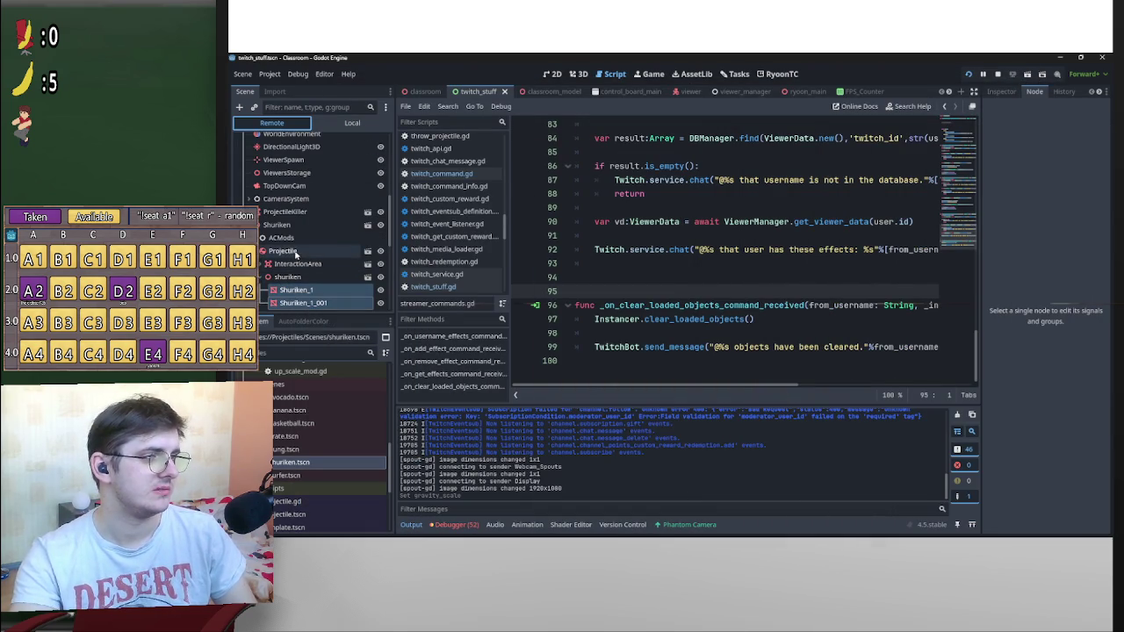
pyautogui.click(315, 227)
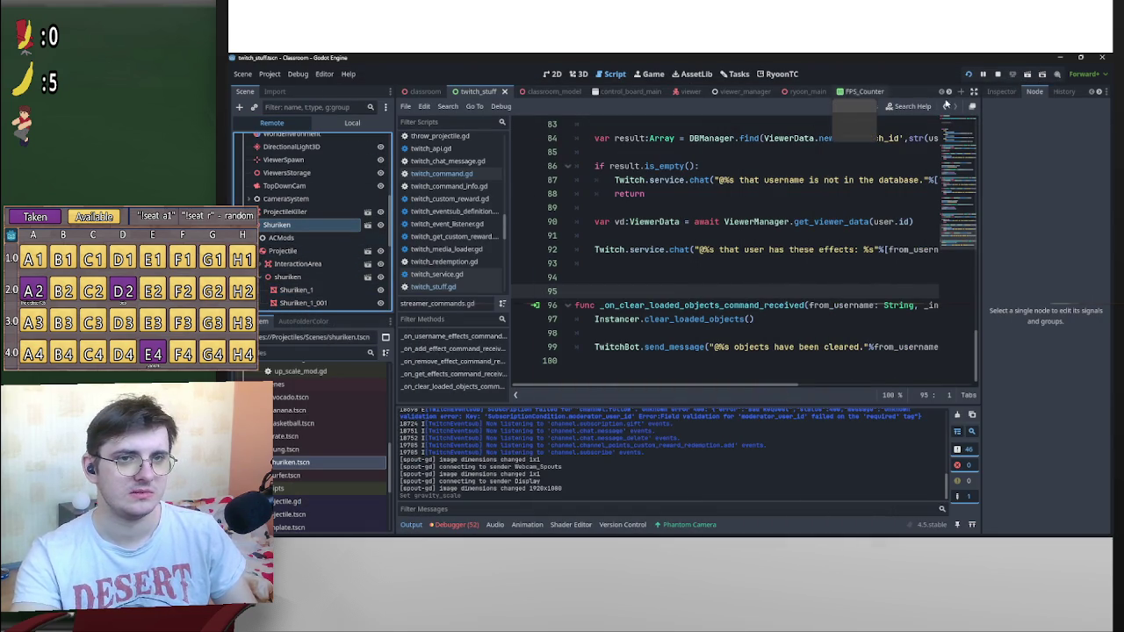
# From the Local scene tree, open pierce_mod.gd attached to the PiercePM node
pyautogui.click(998, 91)
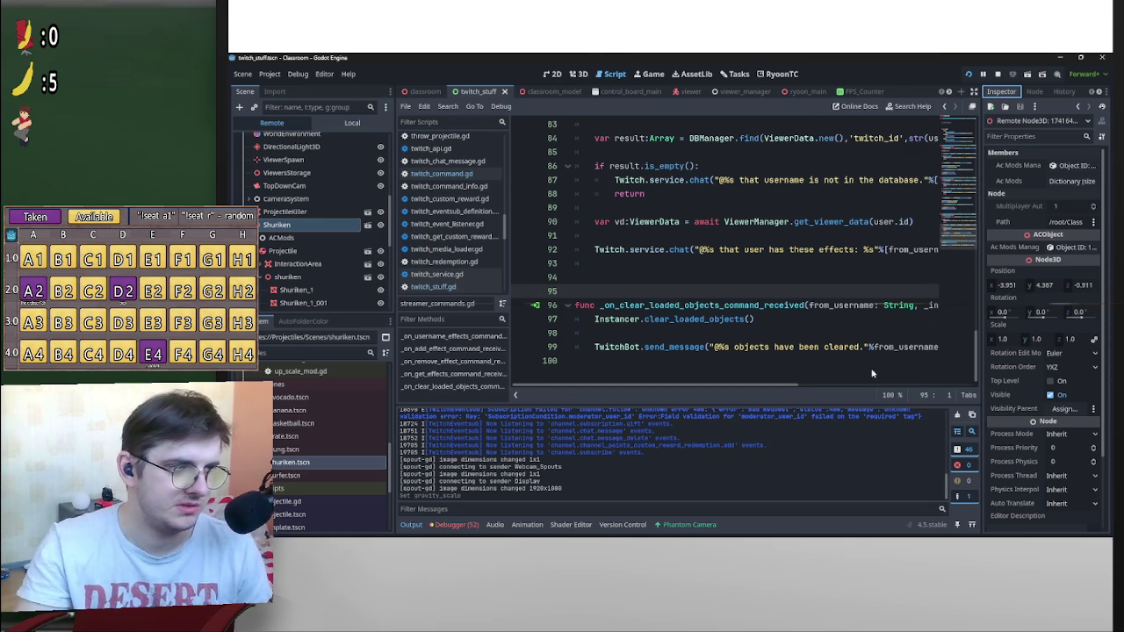
pyautogui.scroll(3, 878, 275)
pyautogui.scroll(-3, 910, 354)
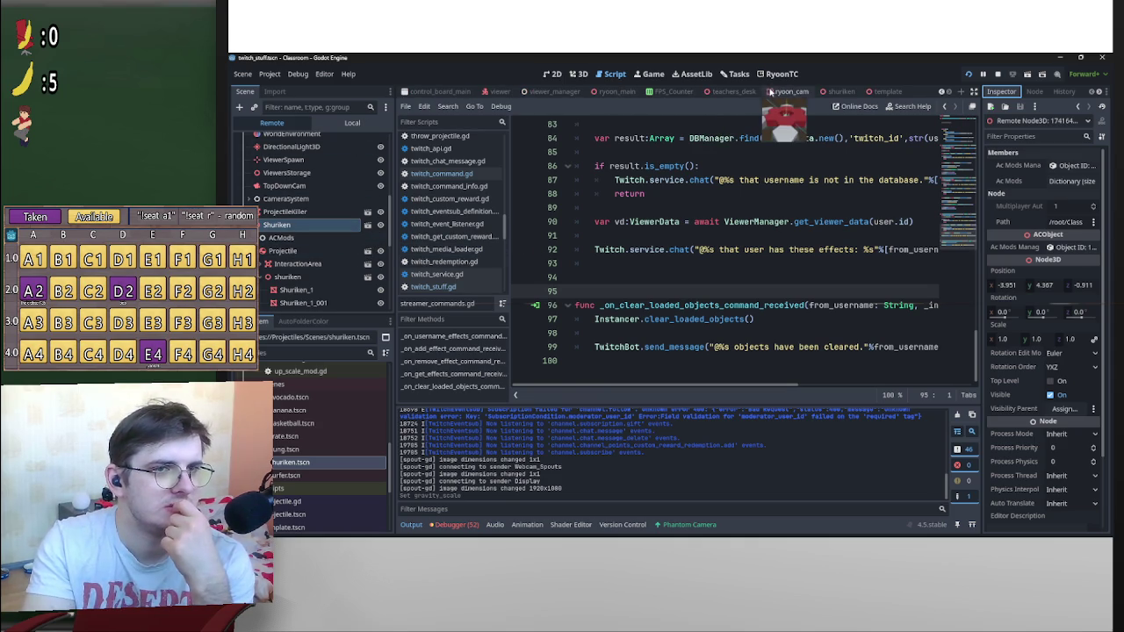
pyautogui.scroll(-2, 351, 215)
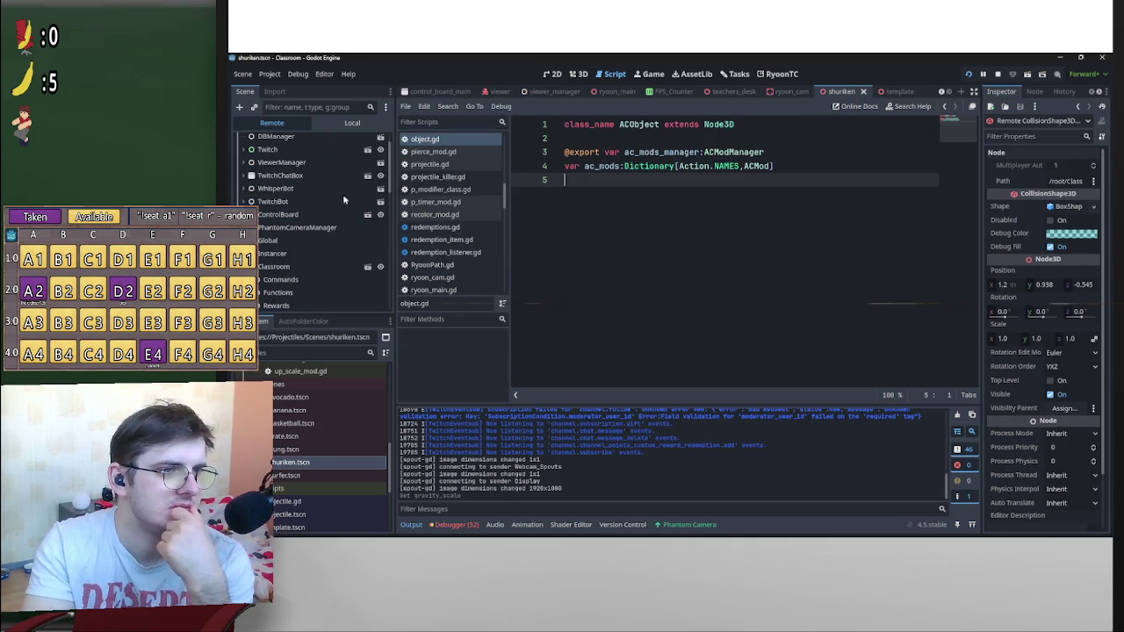
pyautogui.click(353, 122)
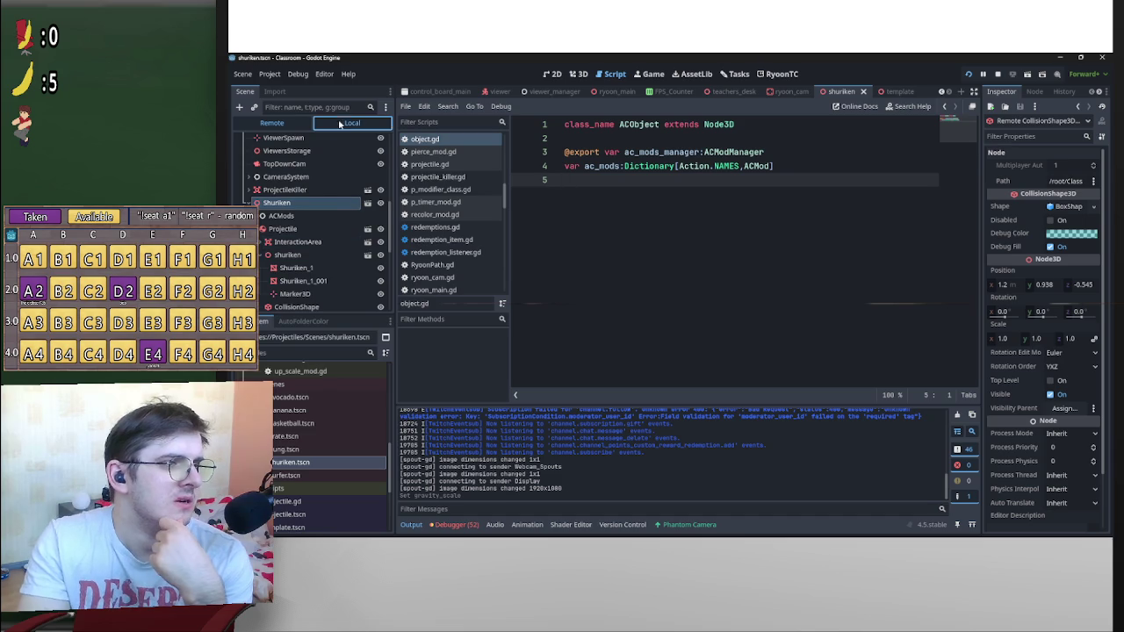
pyautogui.scroll(-5, 311, 274)
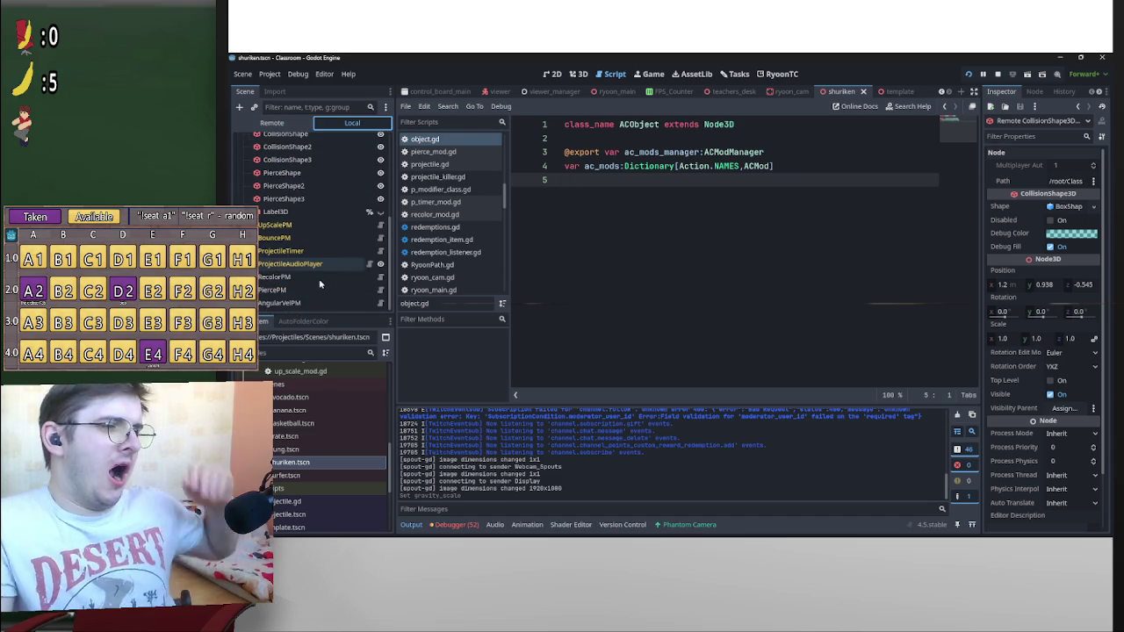
pyautogui.click(380, 290)
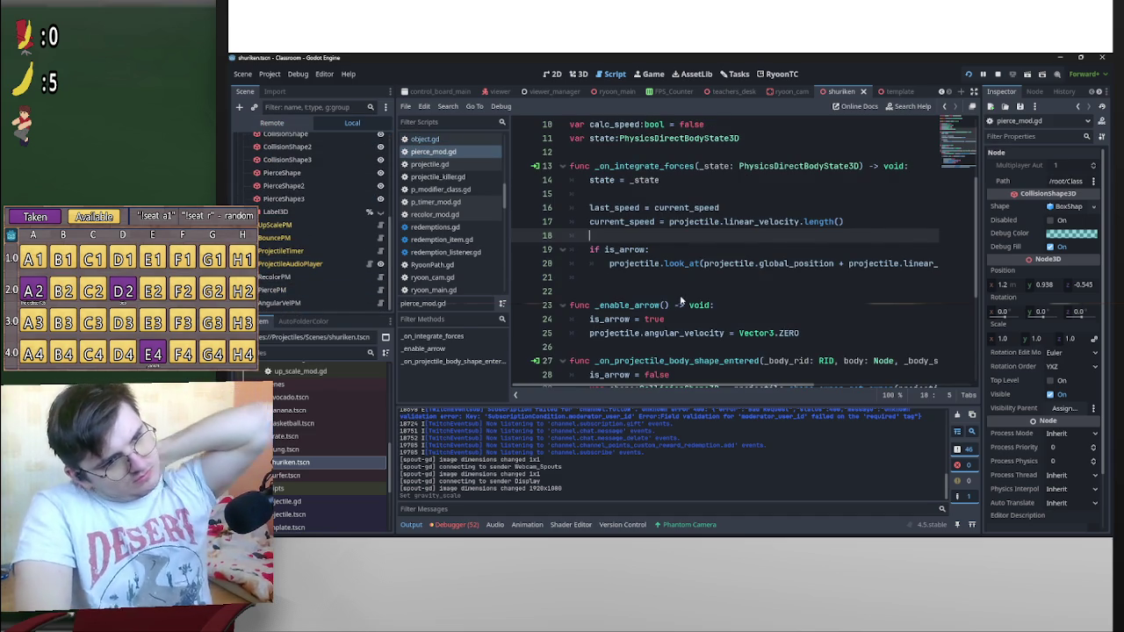
# Delete the set_physics_process(false) line after the reparent call and its leftover blank line
pyautogui.scroll(-3, 682, 291)
pyautogui.scroll(-1, 727, 275)
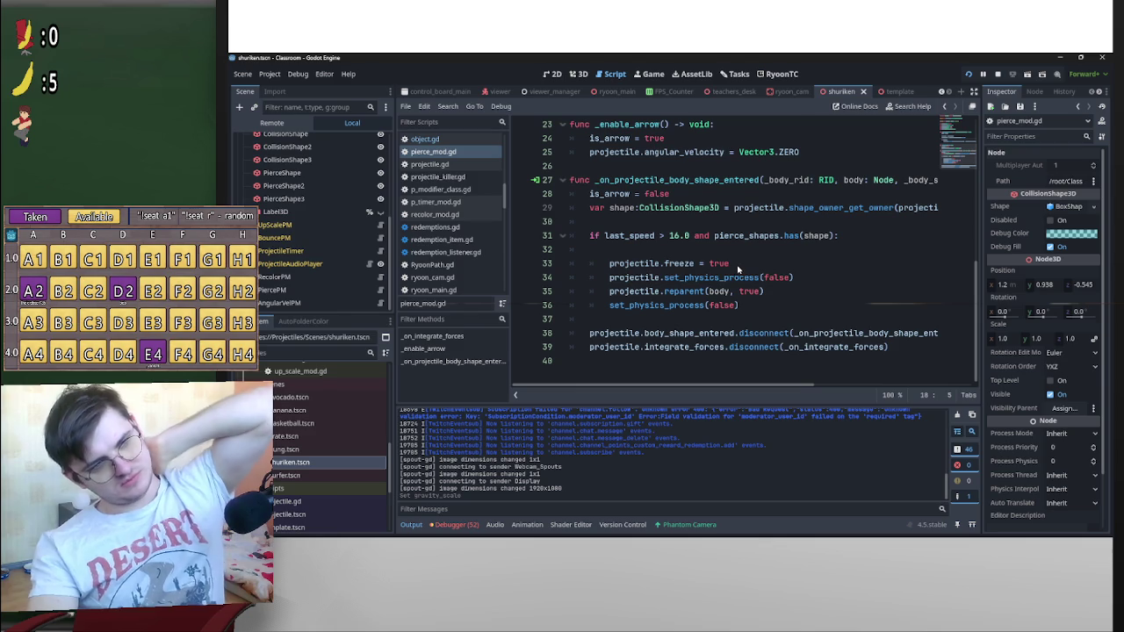
pyautogui.scroll(3, 738, 263)
pyautogui.scroll(-2, 749, 246)
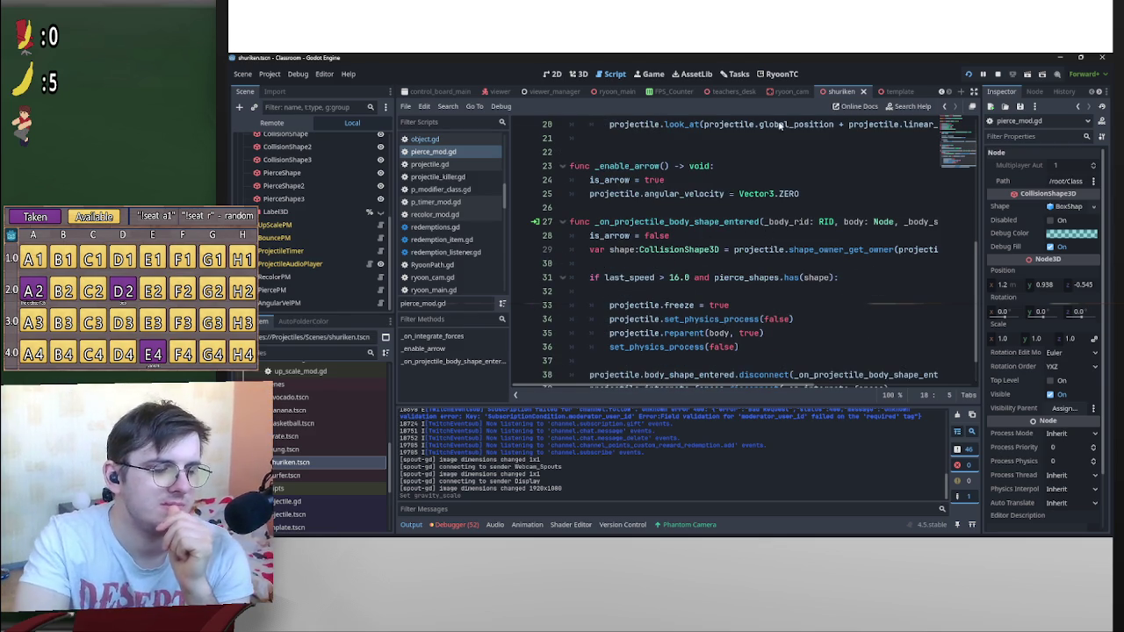
pyautogui.click(761, 335)
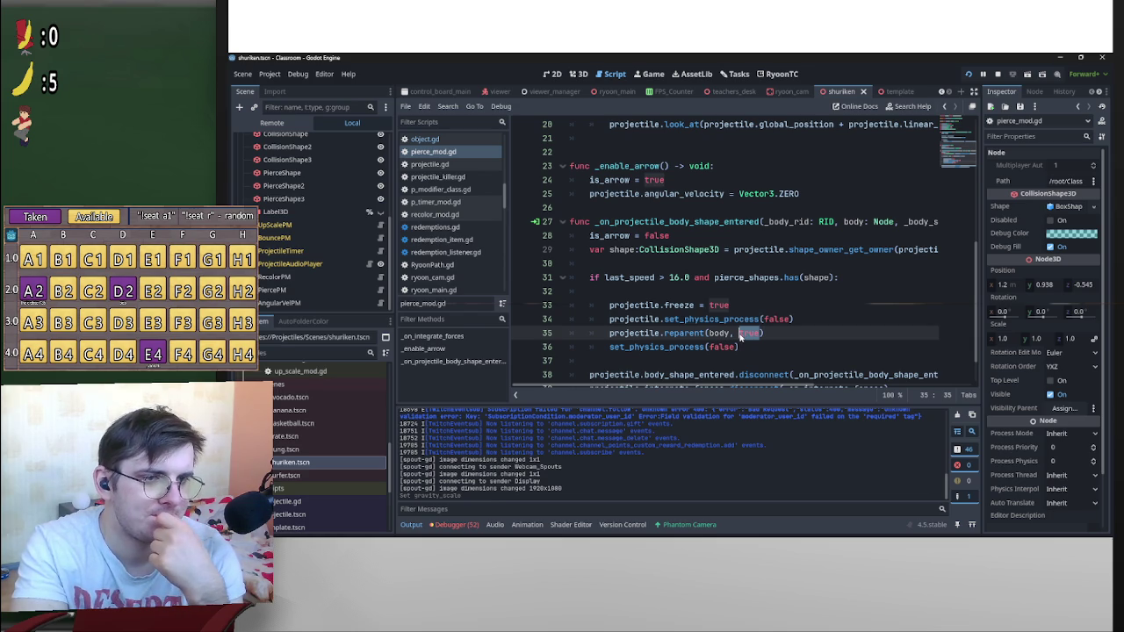
pyautogui.scroll(7, 859, 310)
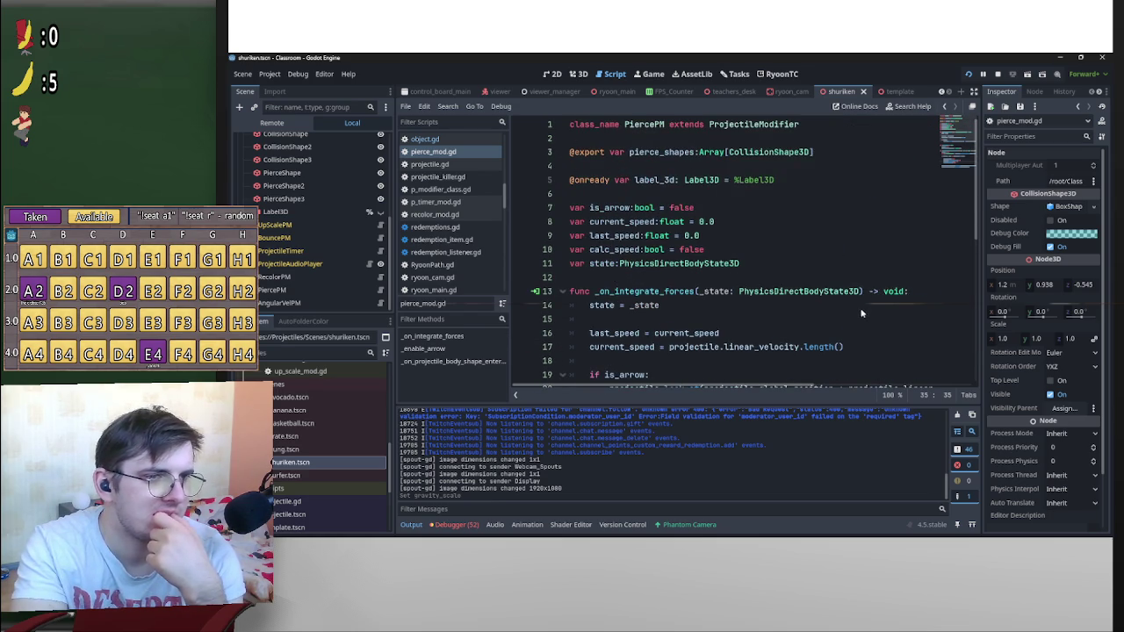
pyautogui.scroll(-6, 862, 305)
pyautogui.scroll(-2, 859, 300)
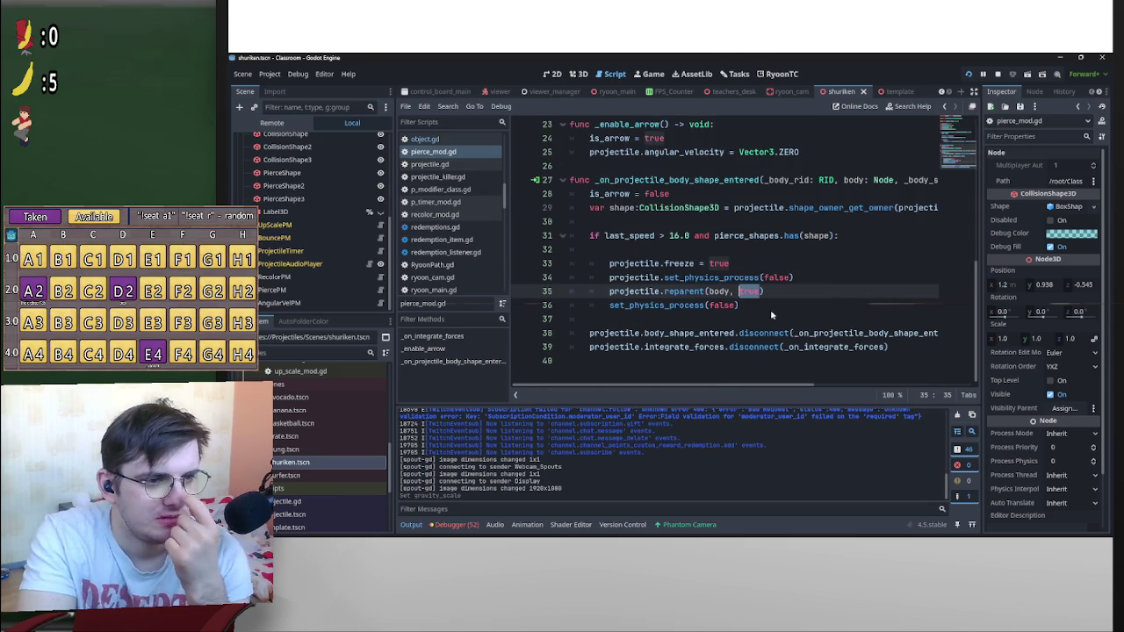
pyautogui.moveTo(673, 306)
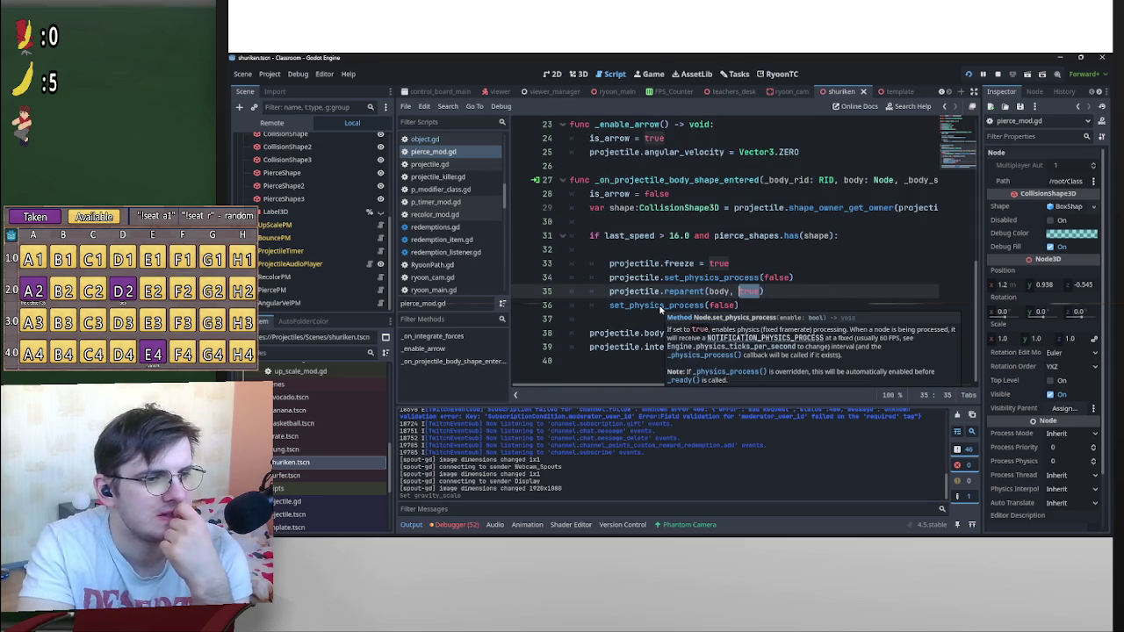
pyautogui.scroll(6, 904, 267)
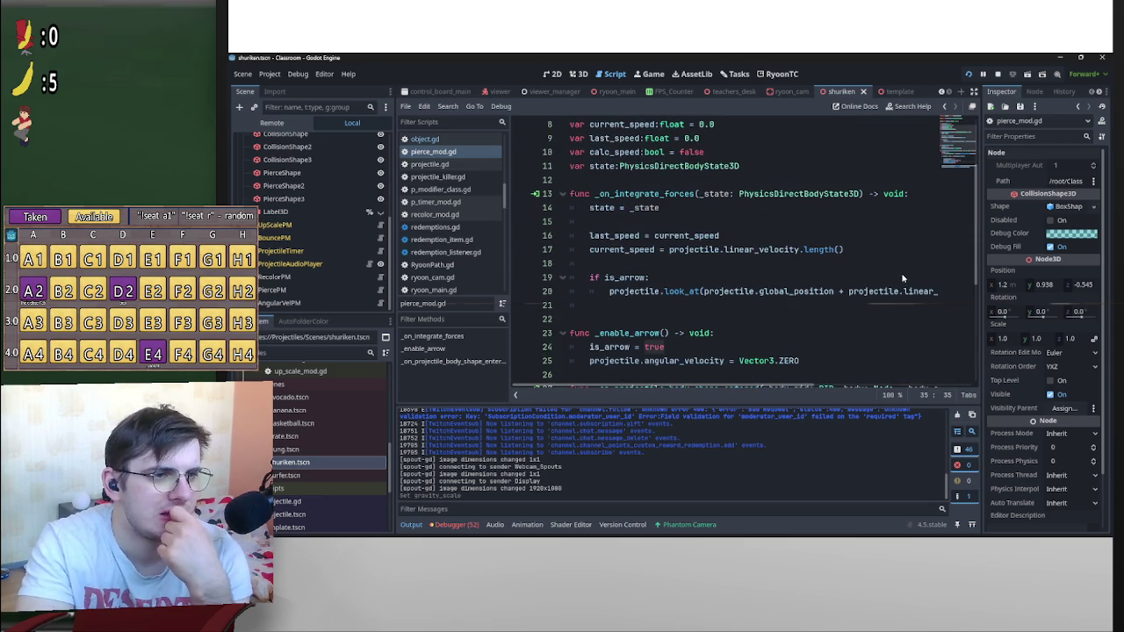
pyautogui.scroll(-6, 905, 271)
pyautogui.moveTo(757, 306); pyautogui.dragTo(609, 310)
pyautogui.press('BackSpace')
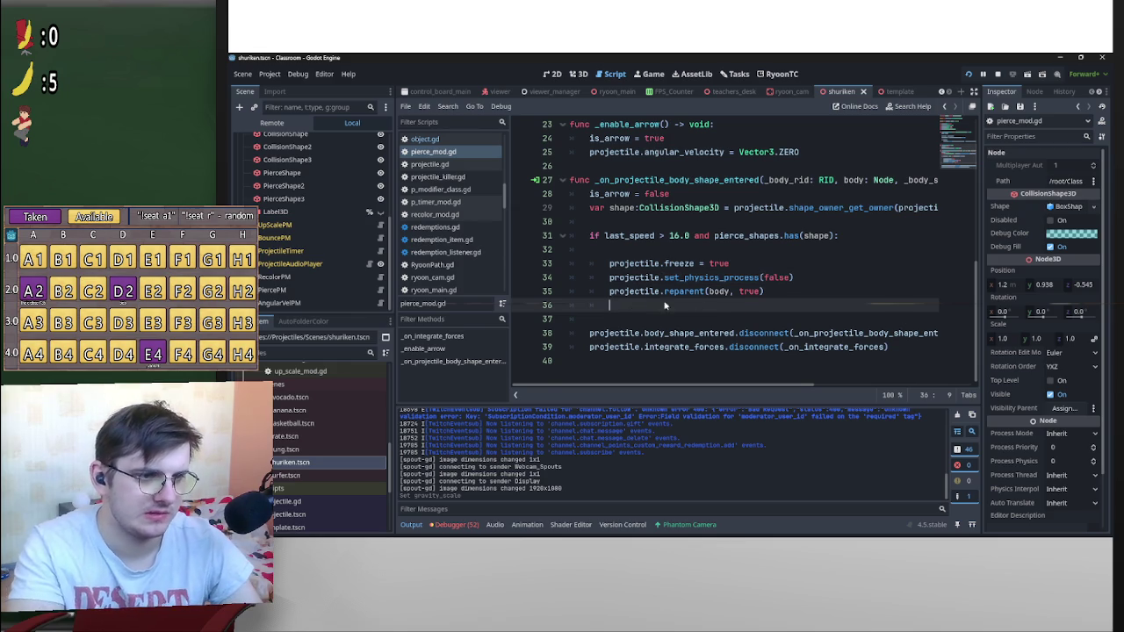
pyautogui.press('BackSpace')
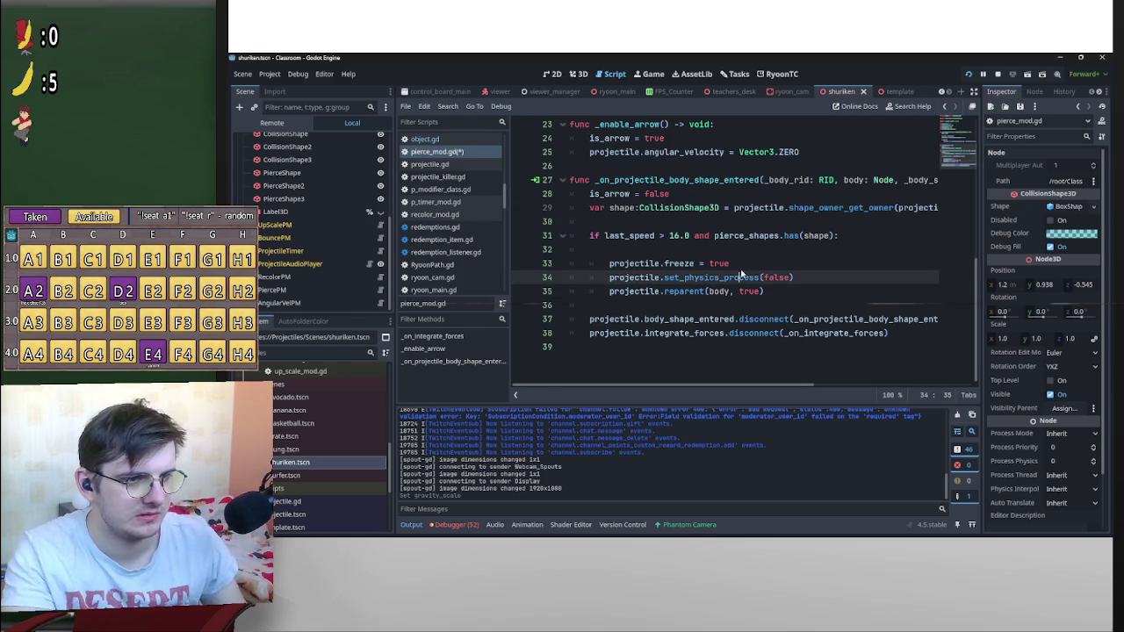
# Save pierce_mod.gd and return to the shuriken in the 3D workspace
pyautogui.click(742, 260)
pyautogui.hotkey('ctrl', 's')
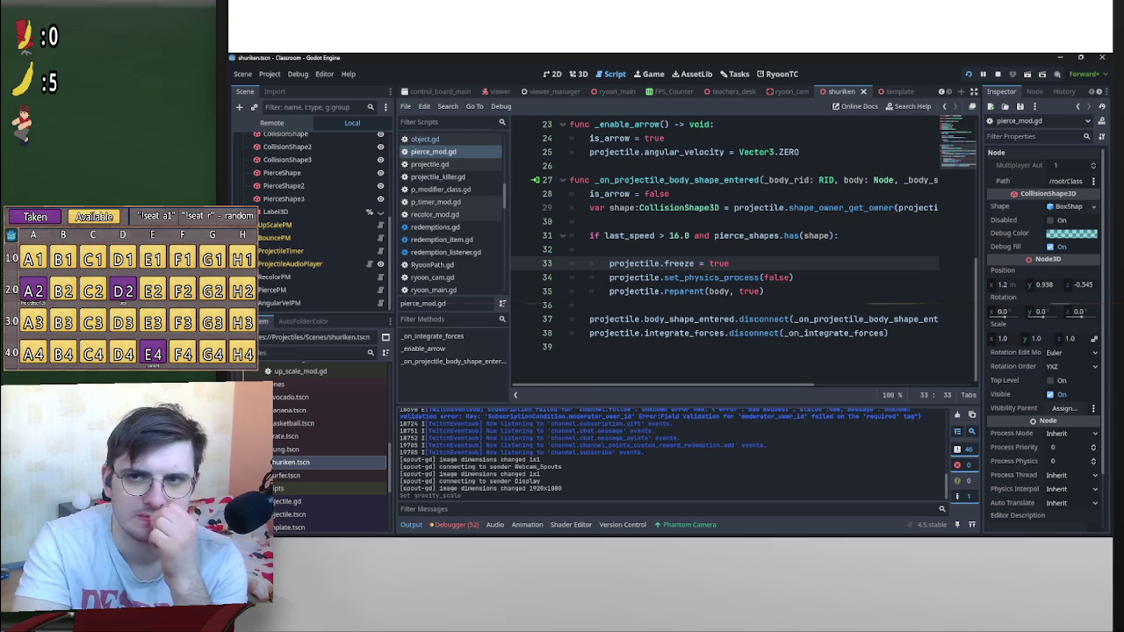
pyautogui.scroll(5, 685, 275)
pyautogui.scroll(-4, 722, 276)
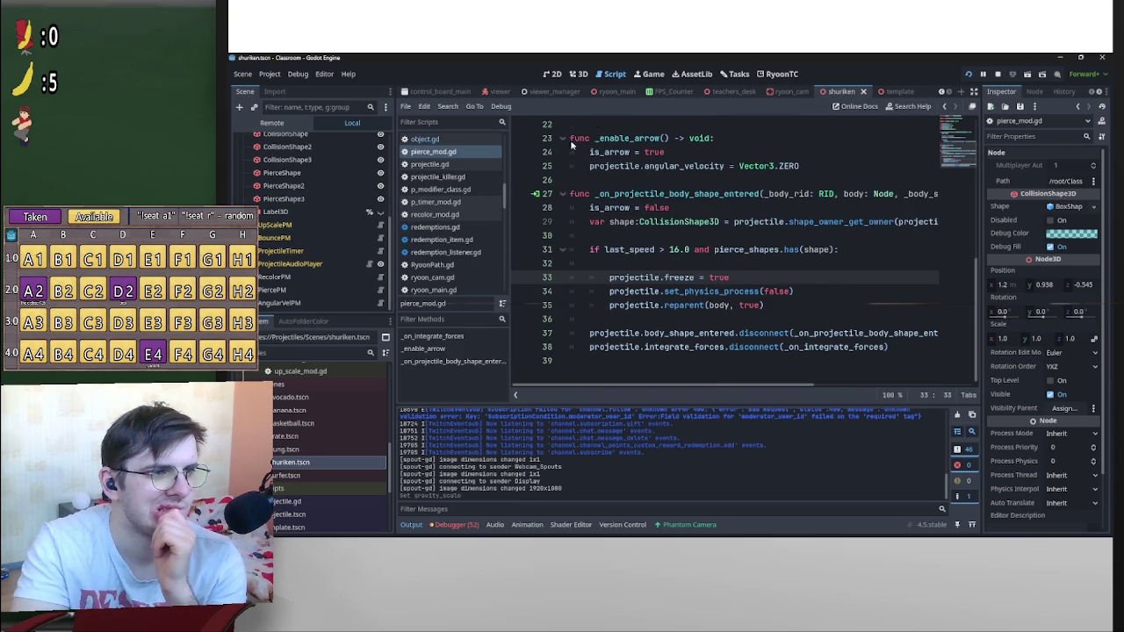
pyautogui.click(578, 74)
pyautogui.scroll(5, 822, 255)
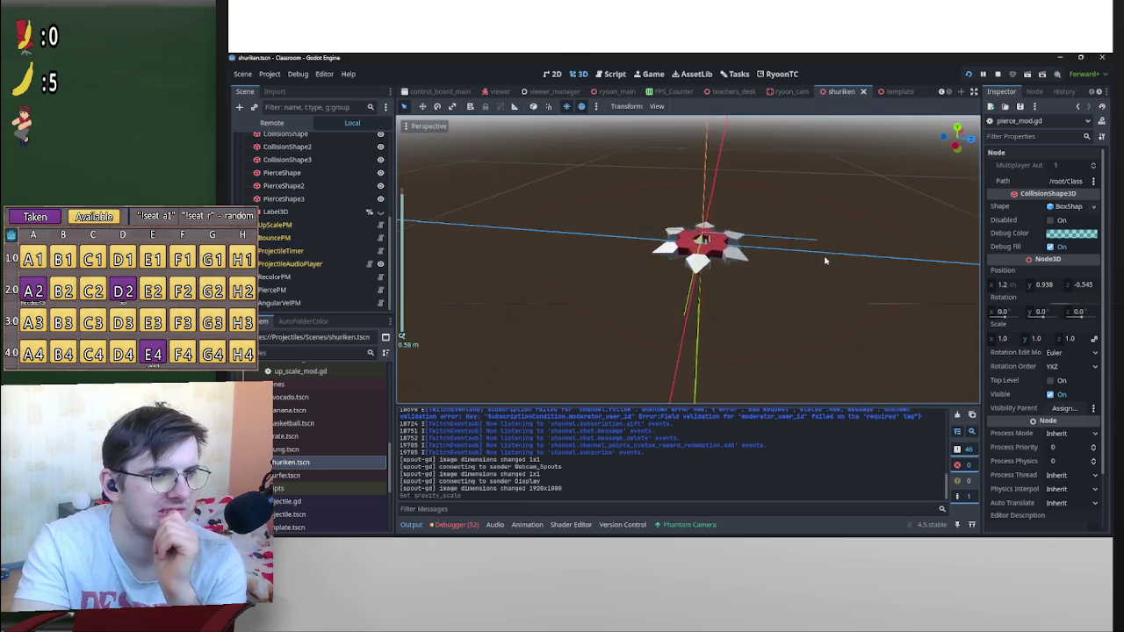
pyautogui.moveTo(785, 284)
pyautogui.mouseDown()
pyautogui.moveTo(667, 281)
pyautogui.moveTo(702, 193)
pyautogui.mouseUp()
pyautogui.press('F6')
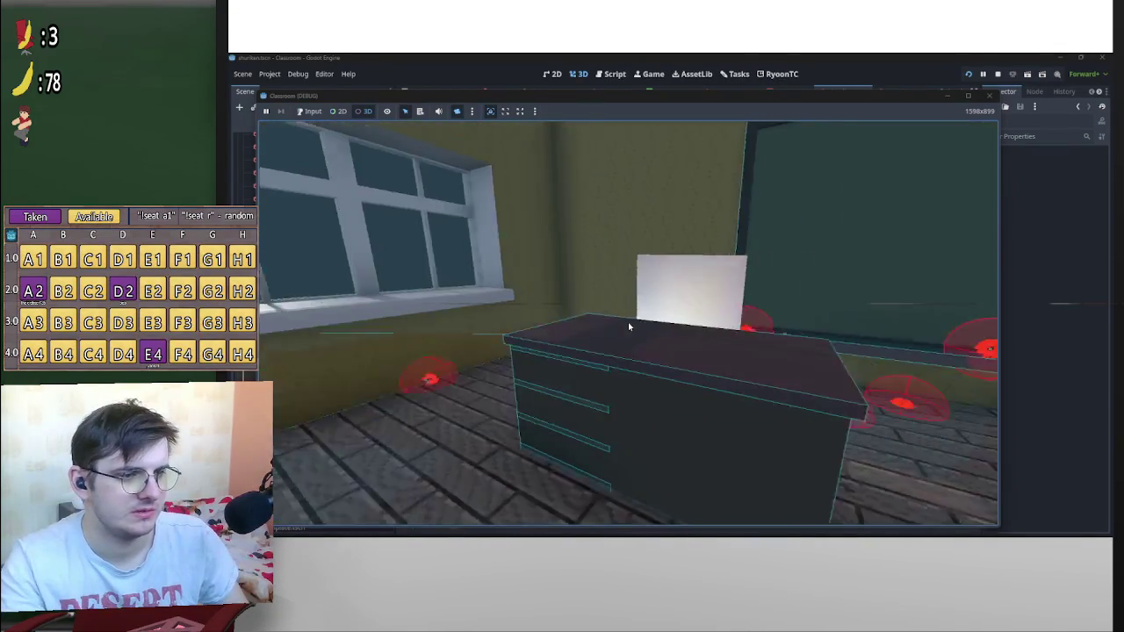
pyautogui.press('F8')
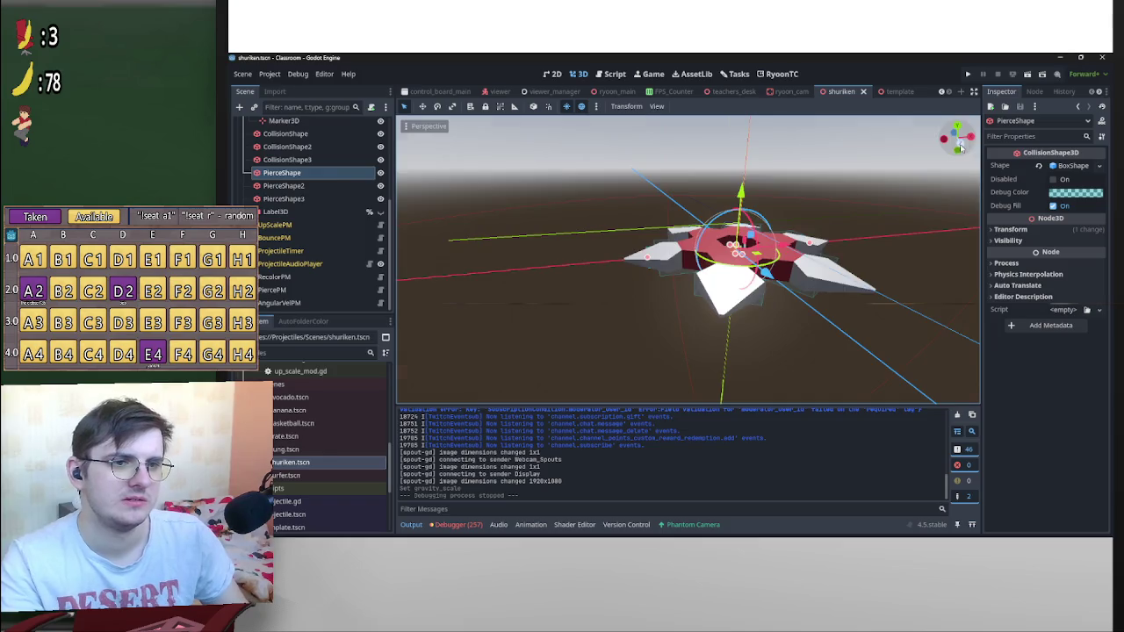
# From the front view, copy PierceShape's BoxShape resource
pyautogui.click(961, 147)
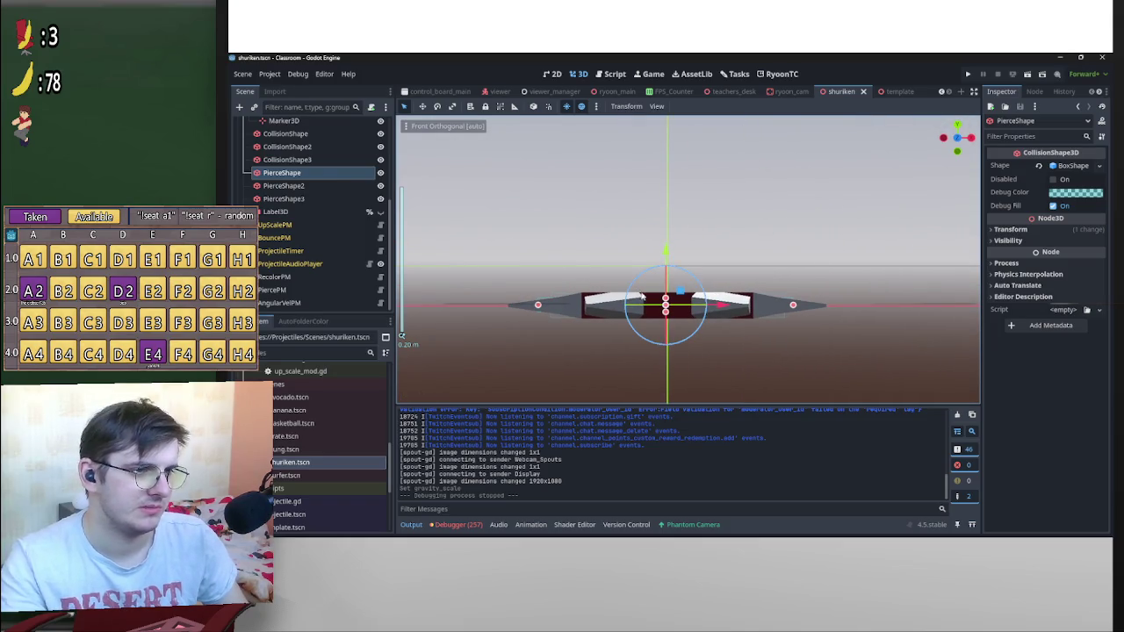
pyautogui.click(1071, 166)
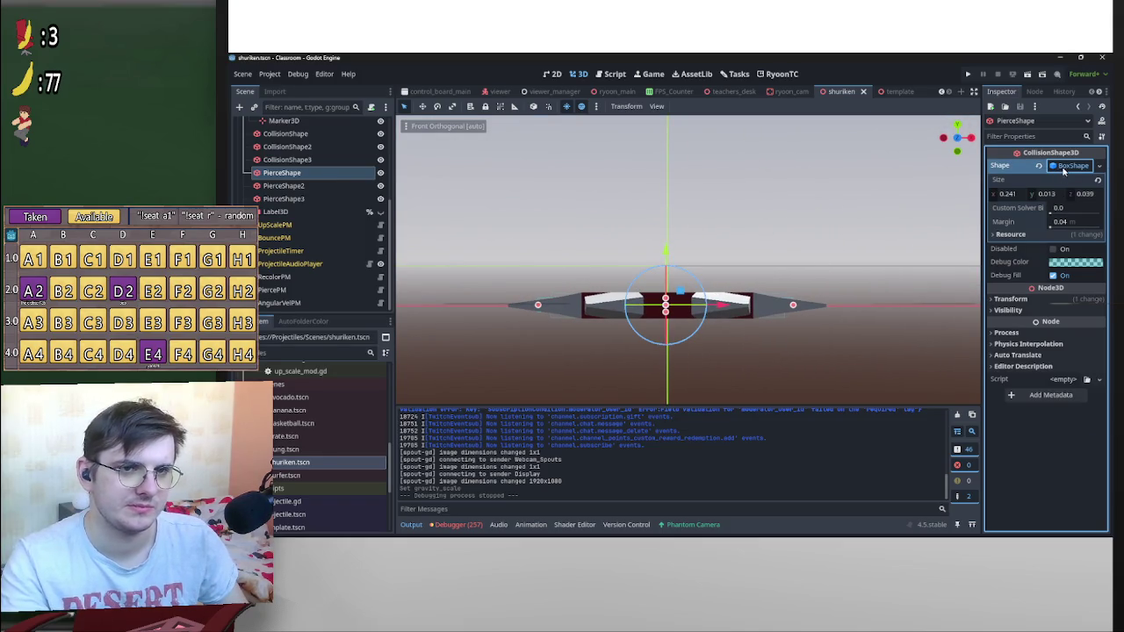
pyautogui.rightClick(1065, 170)
pyautogui.click(1053, 406)
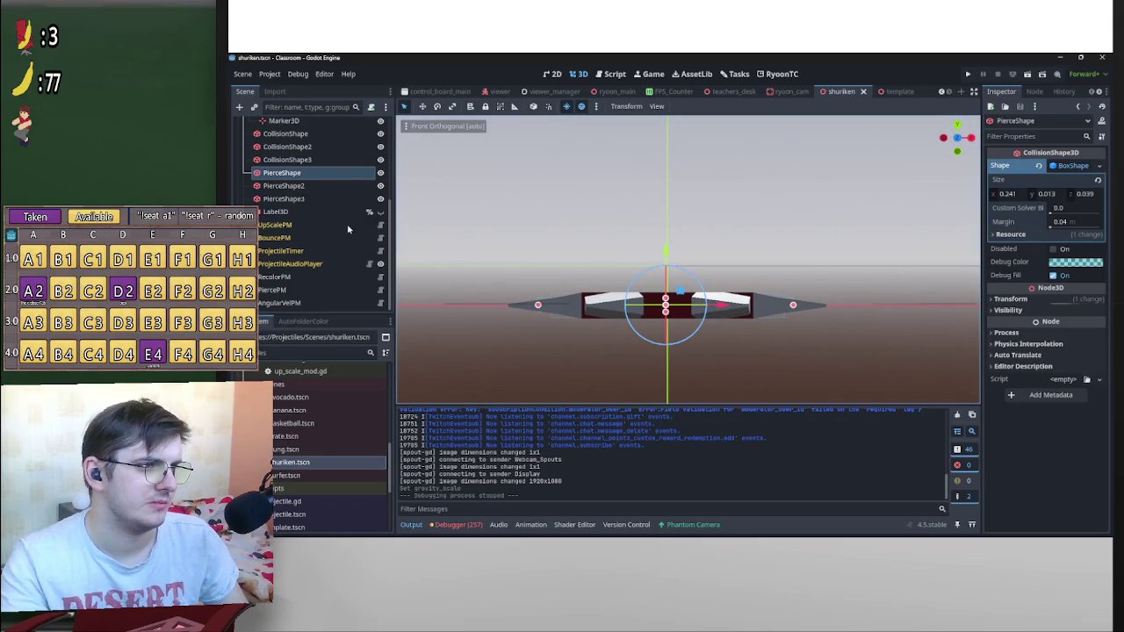
# Paste the copied BoxShape into the Shape of PierceShape2 and PierceShape3
pyautogui.click(283, 185)
pyautogui.rightClick(1082, 168)
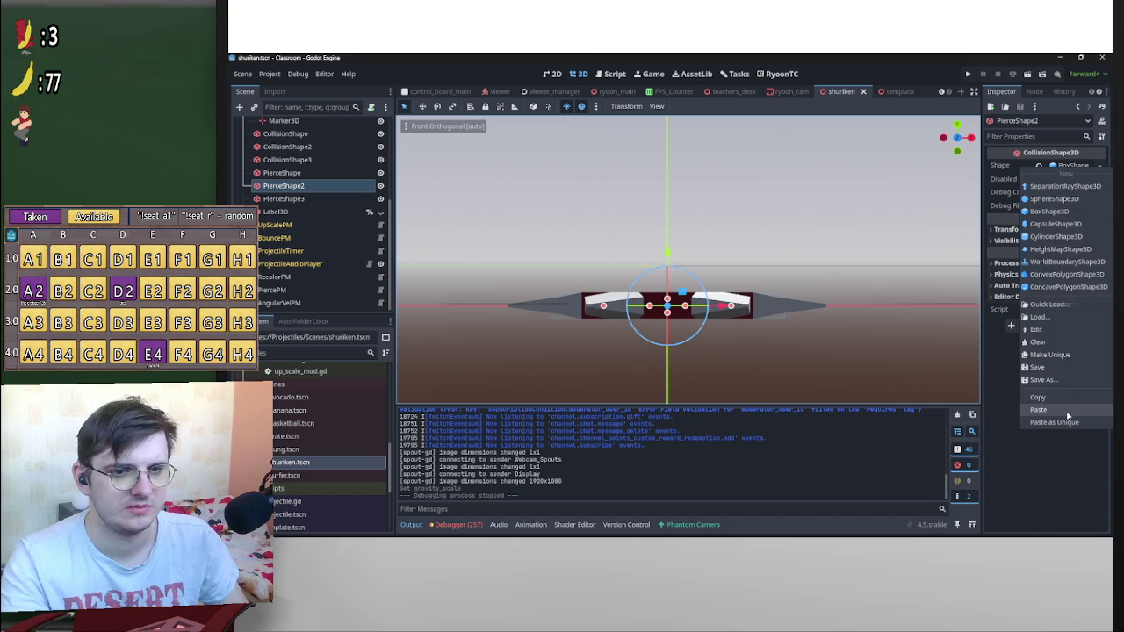
pyautogui.click(1068, 410)
pyautogui.click(283, 199)
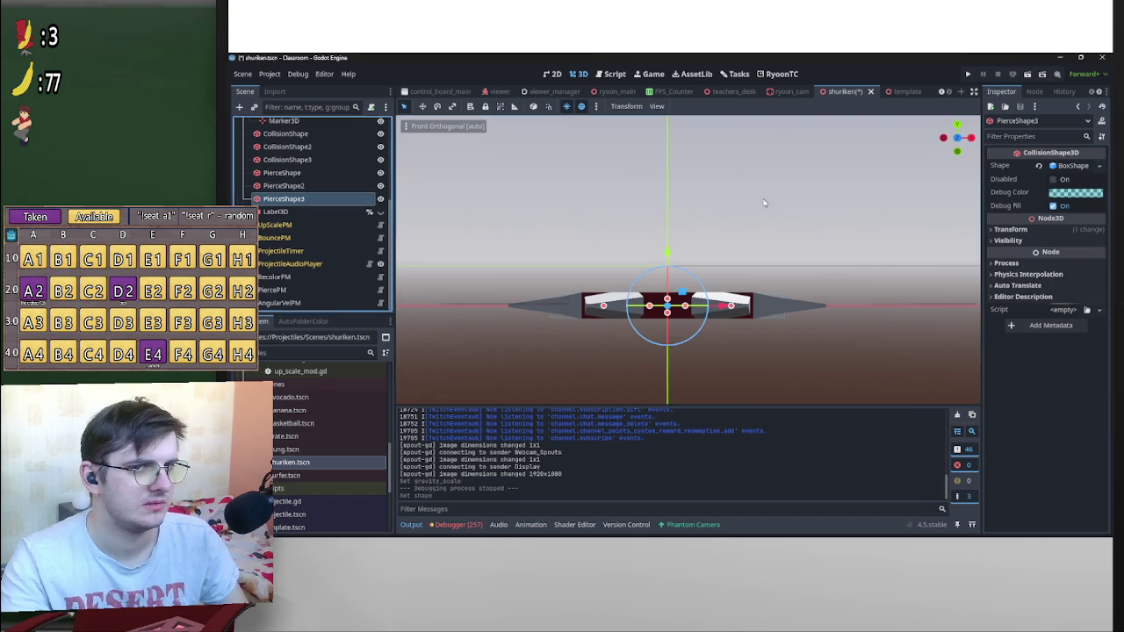
pyautogui.rightClick(1062, 167)
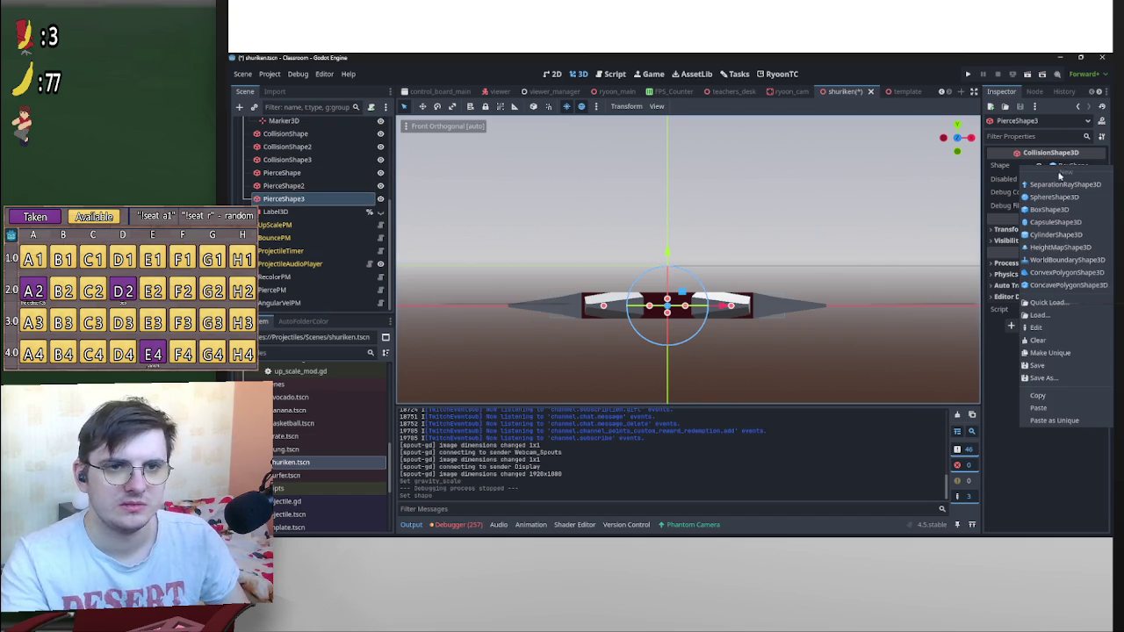
pyautogui.click(1069, 405)
# Try a y size of 0.01 on the shared box, then undo it
pyautogui.click(1073, 167)
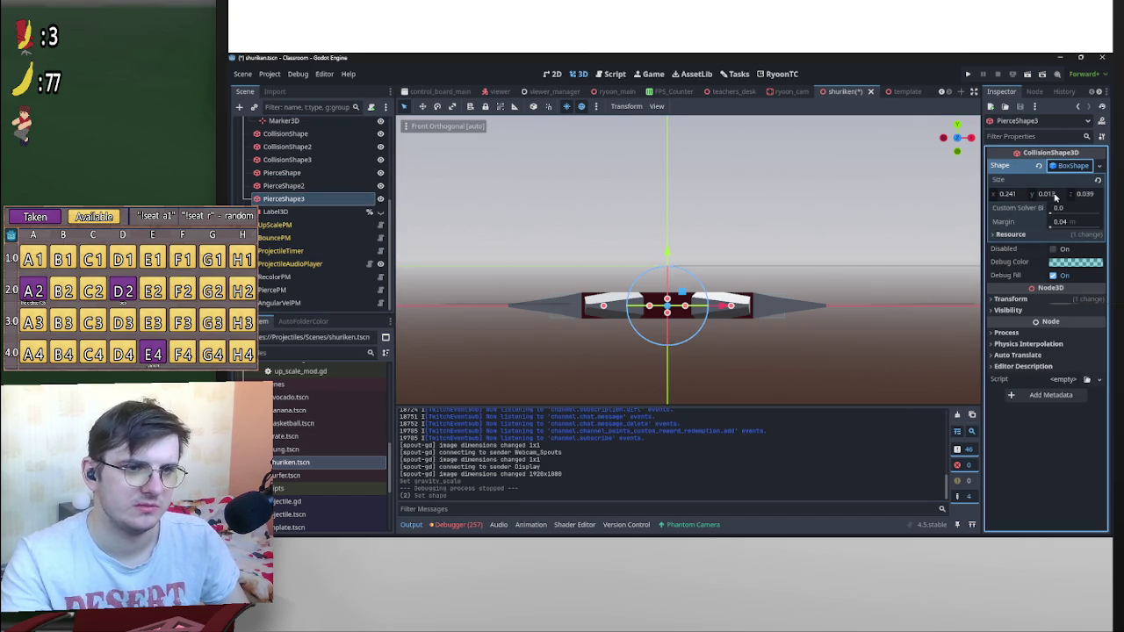
pyautogui.click(1057, 195)
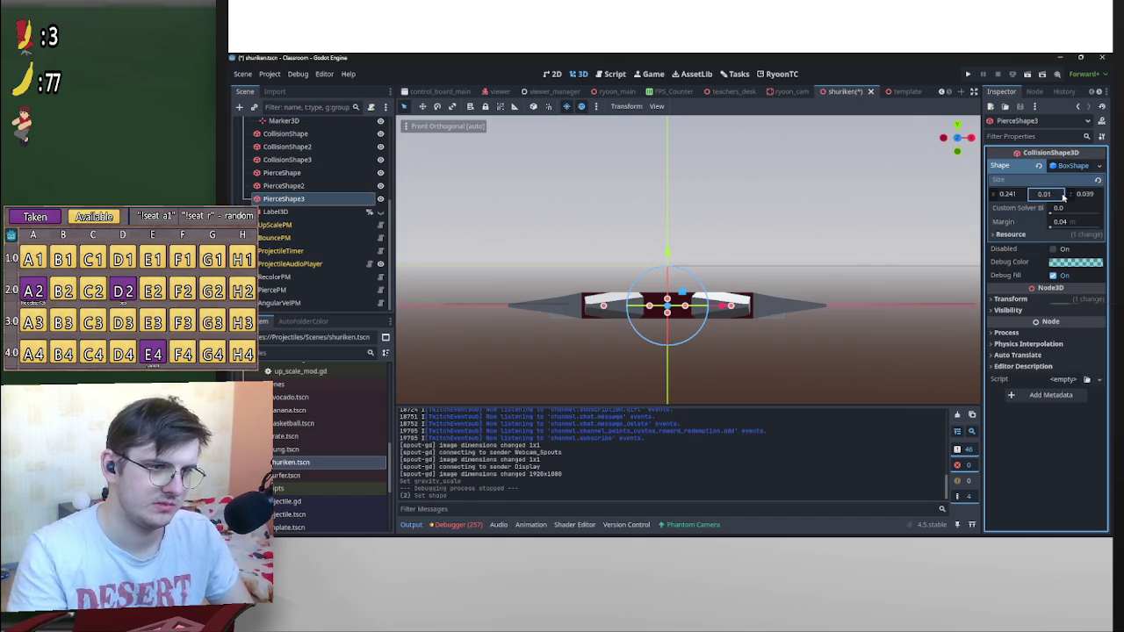
pyautogui.press('Return')
pyautogui.scroll(1, 876, 261)
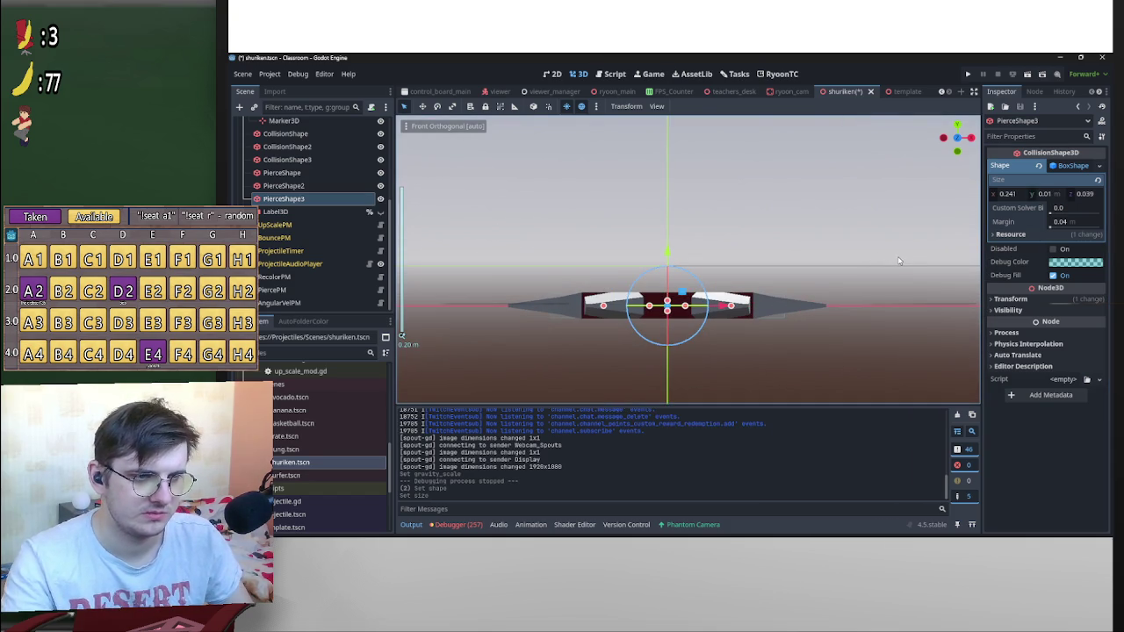
pyautogui.hotkey('ctrl', 'z')
pyautogui.moveTo(841, 238)
pyautogui.mouseDown()
pyautogui.moveTo(683, 325)
pyautogui.moveTo(700, 303)
pyautogui.moveTo(739, 330)
pyautogui.mouseUp()
pyautogui.click(279, 173)
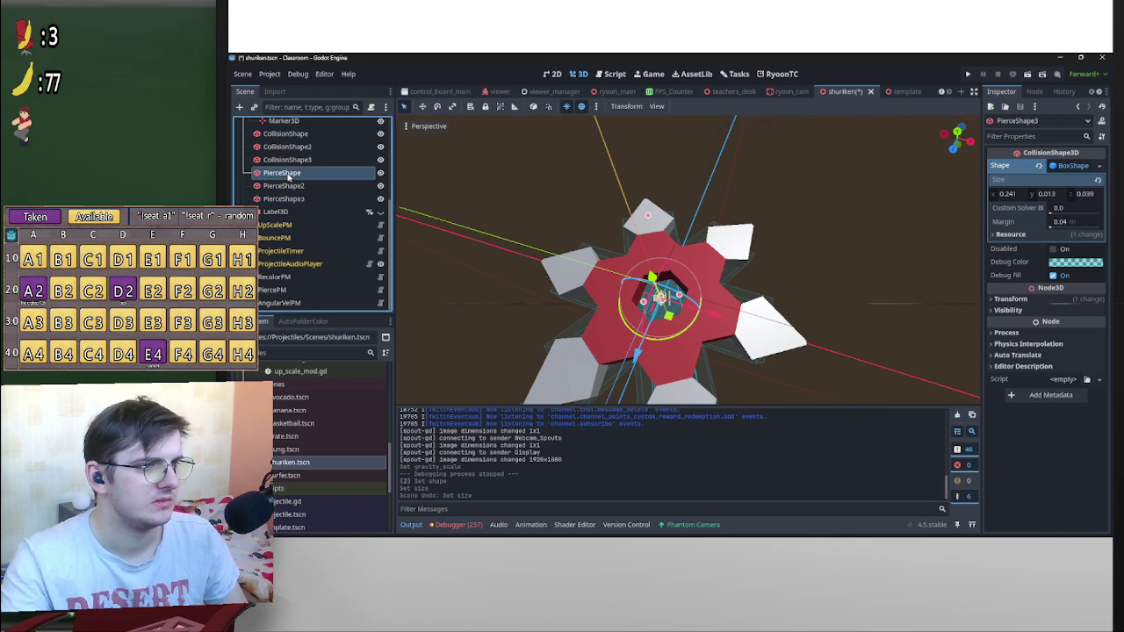
# Set PierceShape's x size to 0.26 and reset its position to the origin
pyautogui.moveTo(780, 338)
pyautogui.mouseDown()
pyautogui.moveTo(773, 331)
pyautogui.moveTo(790, 327)
pyautogui.mouseUp()
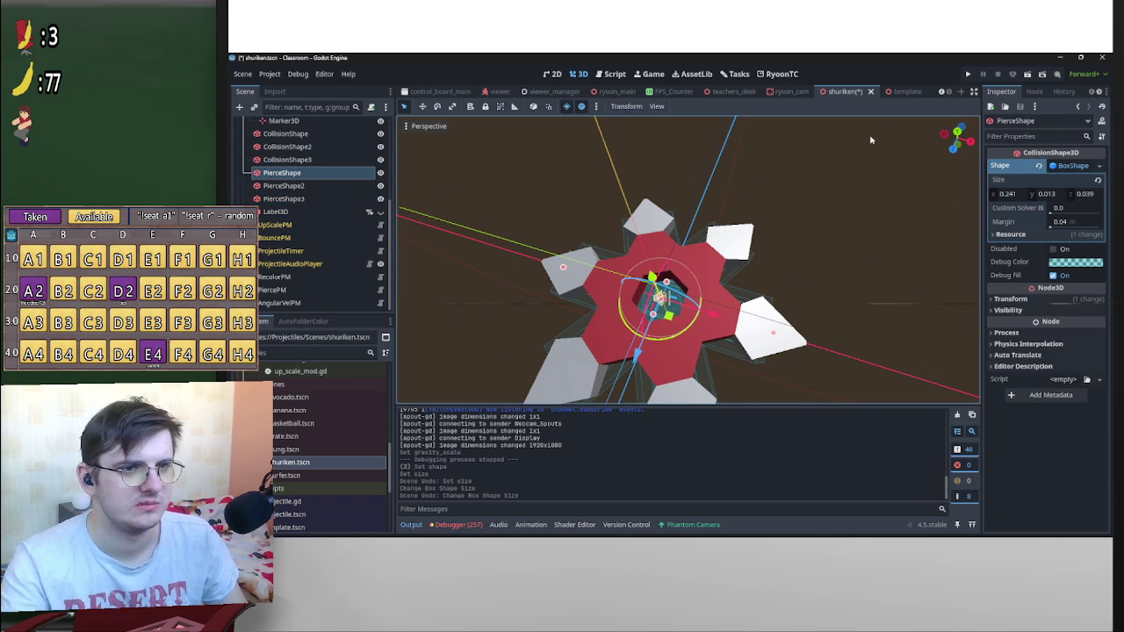
pyautogui.click(954, 145)
pyautogui.click(1024, 197)
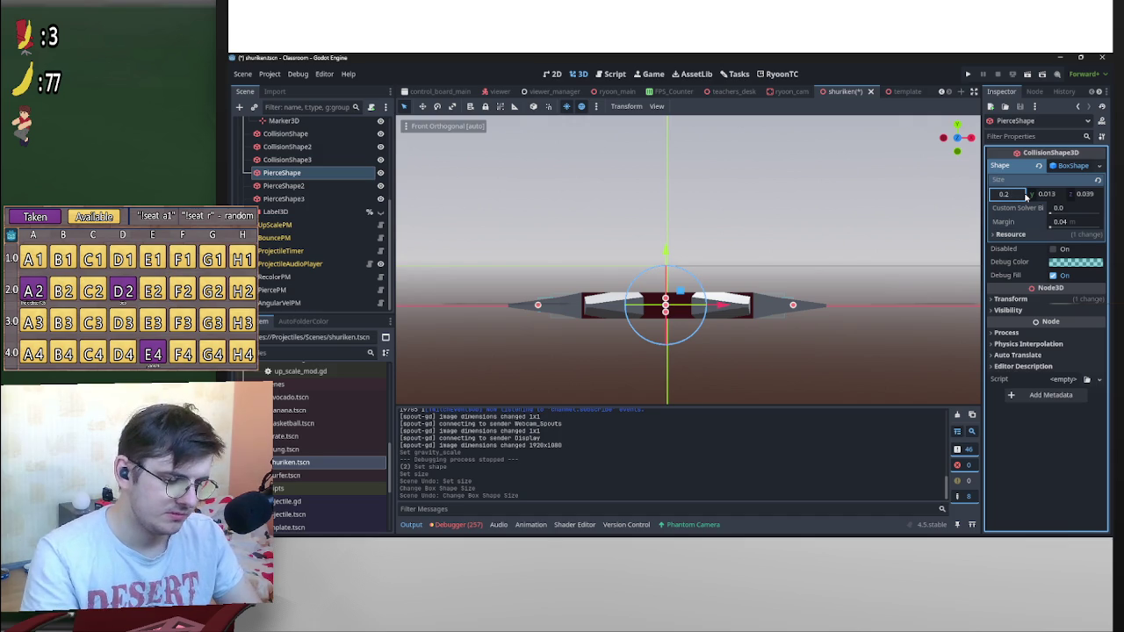
pyautogui.write('5')
pyautogui.press('Return')
pyautogui.click(1024, 195)
pyautogui.write('0.26')
pyautogui.press('Return')
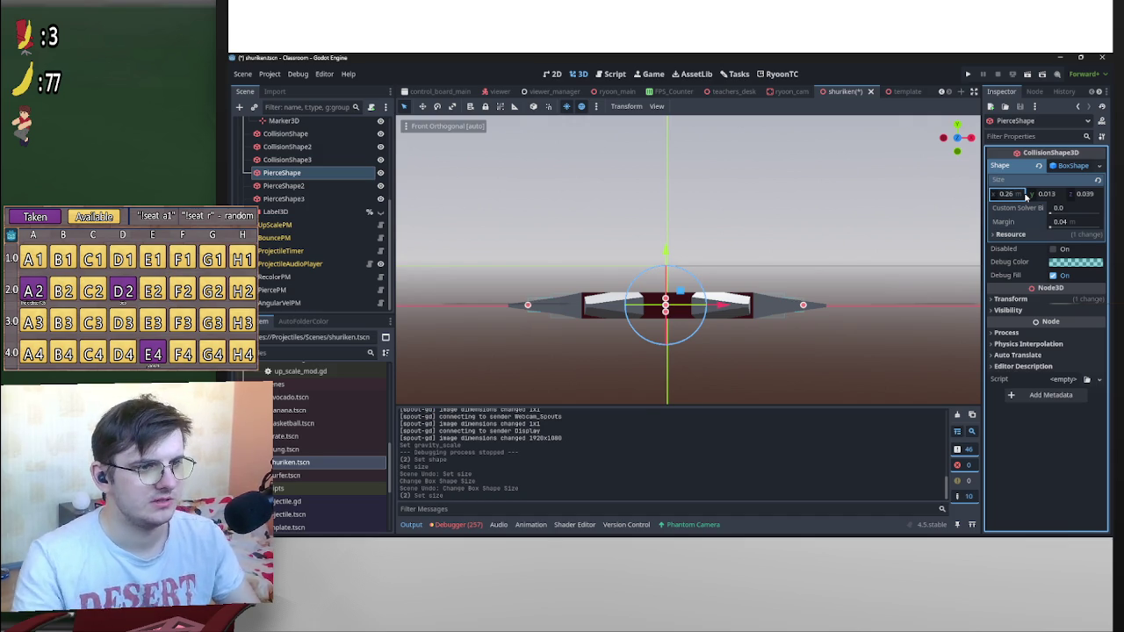
pyautogui.scroll(2, 796, 287)
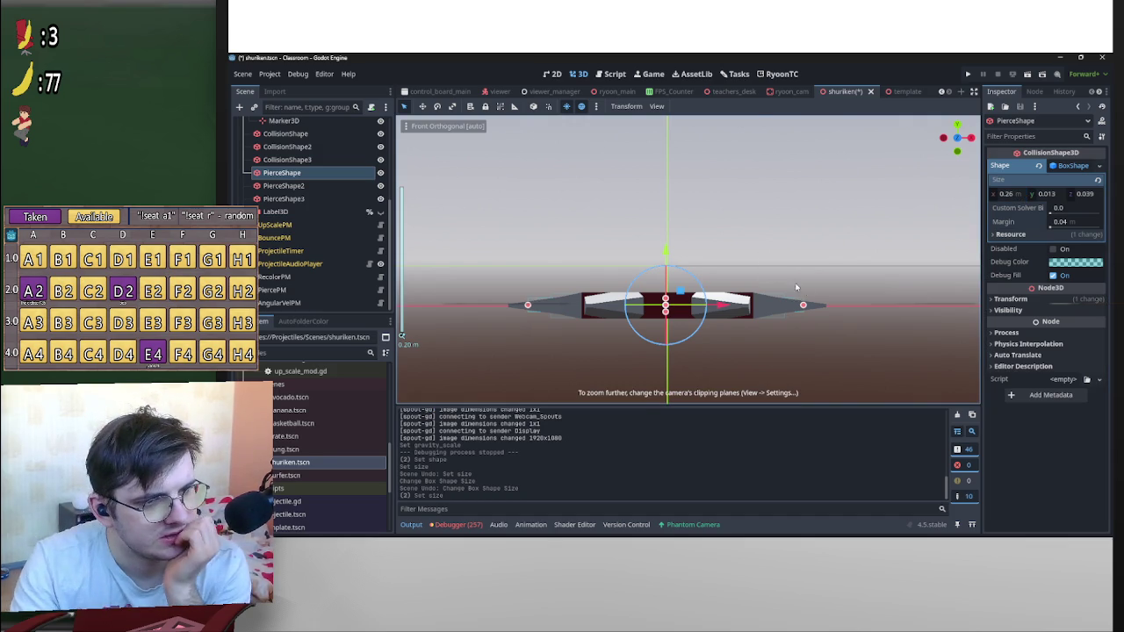
pyautogui.click(1039, 299)
pyautogui.click(1094, 313)
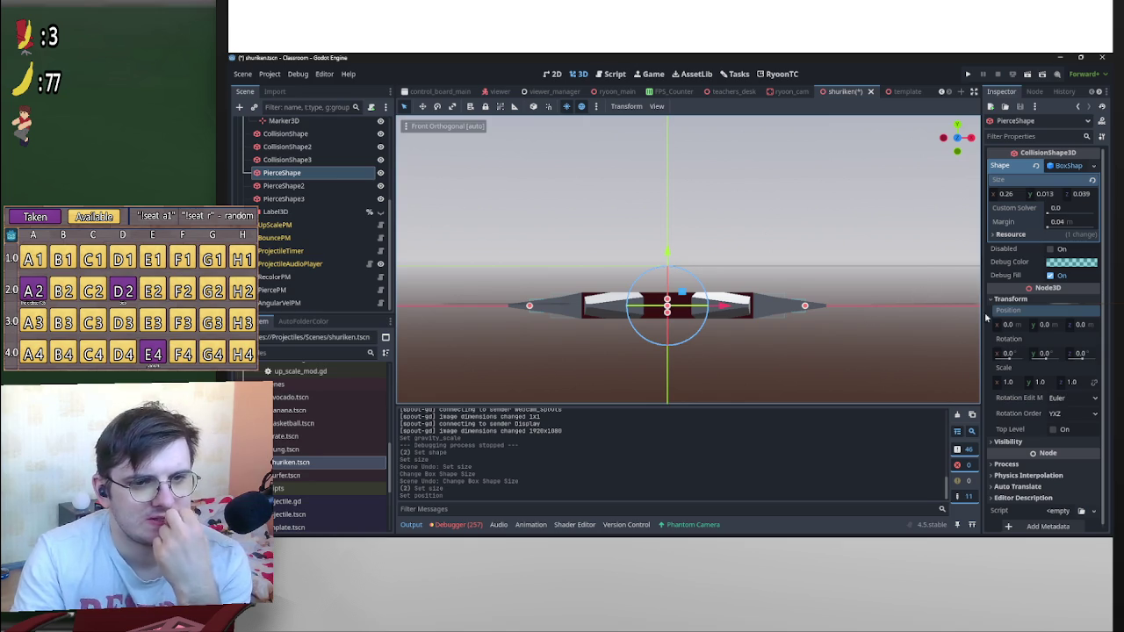
# From the right-side view, set PierceShape's y size to 0.01
pyautogui.moveTo(922, 279)
pyautogui.mouseDown()
pyautogui.moveTo(696, 318)
pyautogui.moveTo(659, 369)
pyautogui.moveTo(853, 290)
pyautogui.mouseUp()
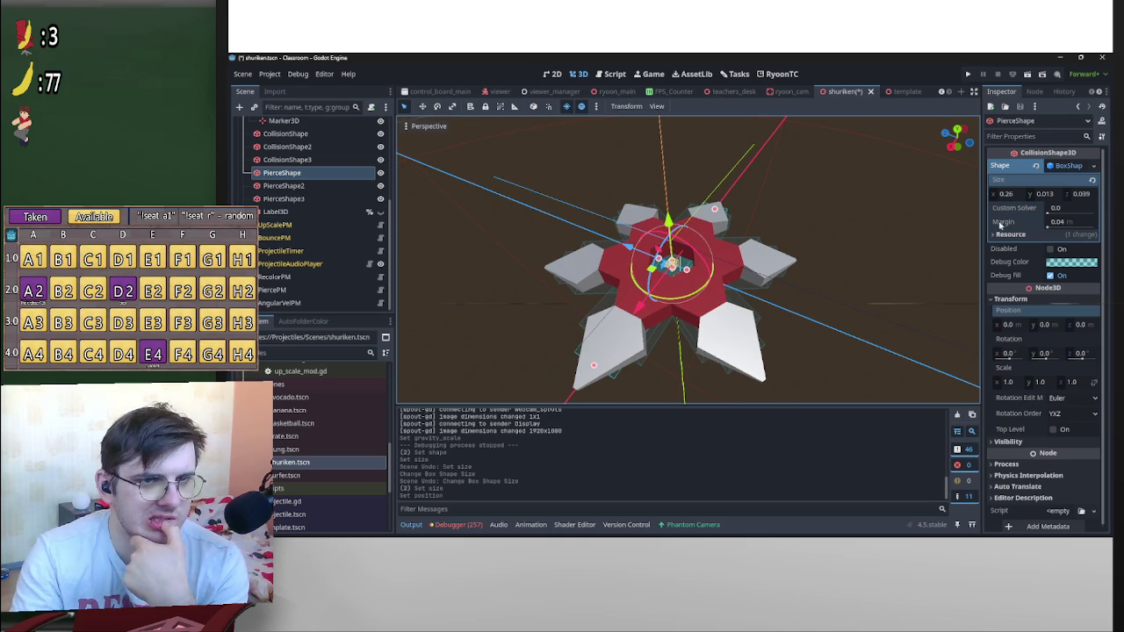
pyautogui.click(956, 146)
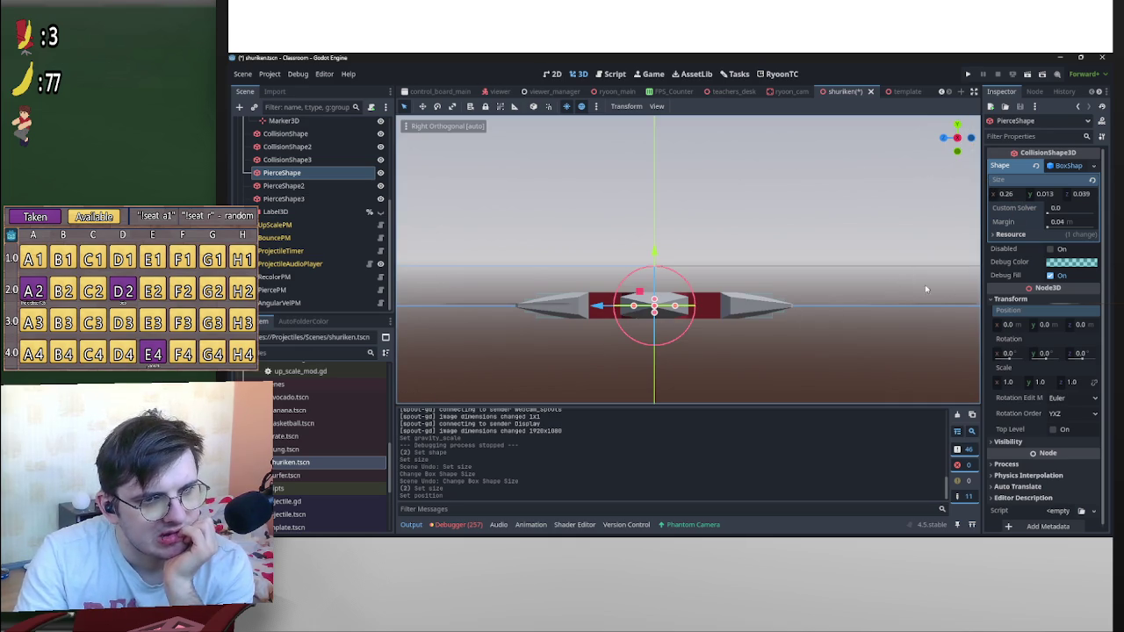
pyautogui.click(1055, 194)
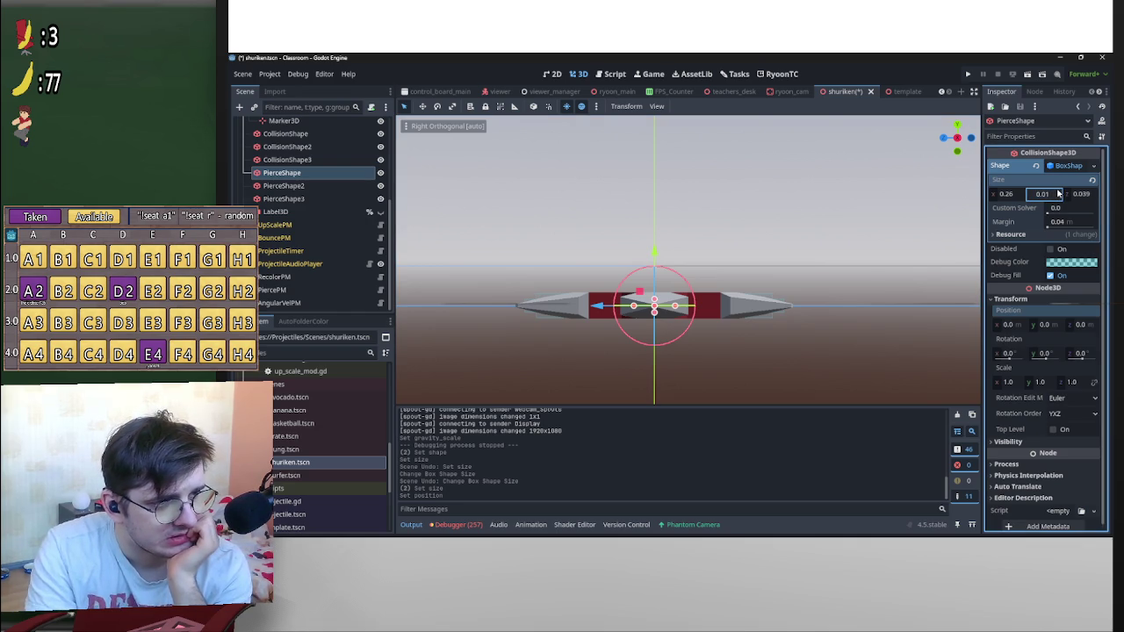
pyautogui.press('Return')
pyautogui.click(1058, 194)
pyautogui.write('0.01')
pyautogui.press('Return')
pyautogui.scroll(3, 817, 246)
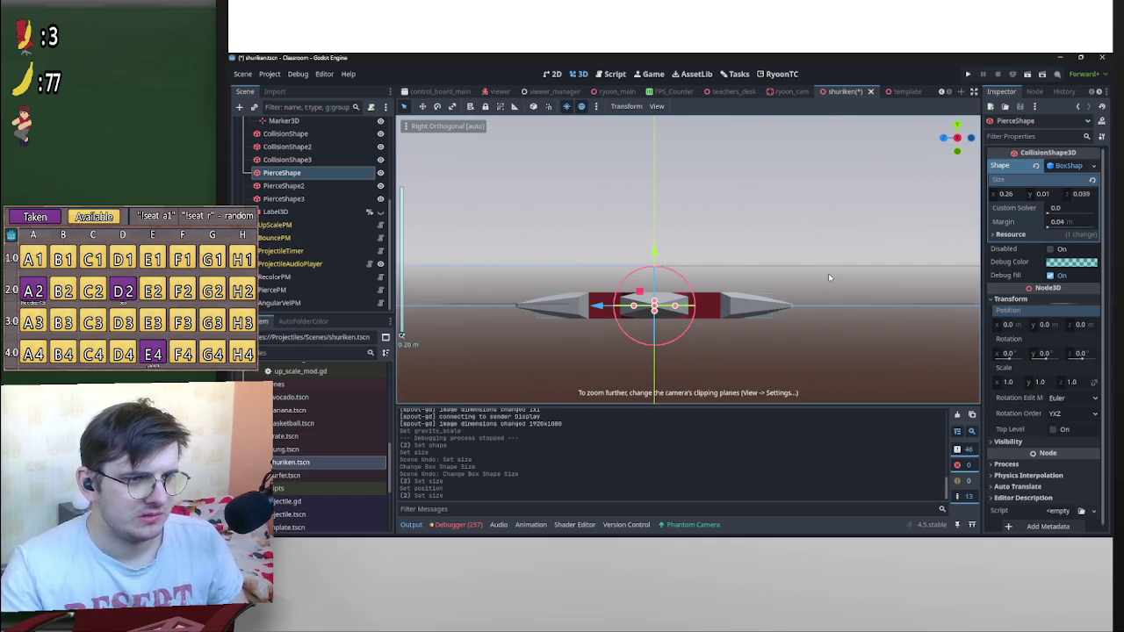
pyautogui.moveTo(847, 293)
pyautogui.mouseDown()
pyautogui.moveTo(841, 319)
pyautogui.moveTo(666, 314)
pyautogui.moveTo(667, 294)
pyautogui.moveTo(627, 362)
pyautogui.moveTo(623, 344)
pyautogui.moveTo(642, 365)
pyautogui.moveTo(694, 295)
pyautogui.moveTo(849, 328)
pyautogui.moveTo(876, 373)
pyautogui.moveTo(647, 363)
pyautogui.moveTo(708, 353)
pyautogui.mouseUp()
# Thin the horizontal-blade CollisionShape's depth to 0.059
pyautogui.click(689, 261)
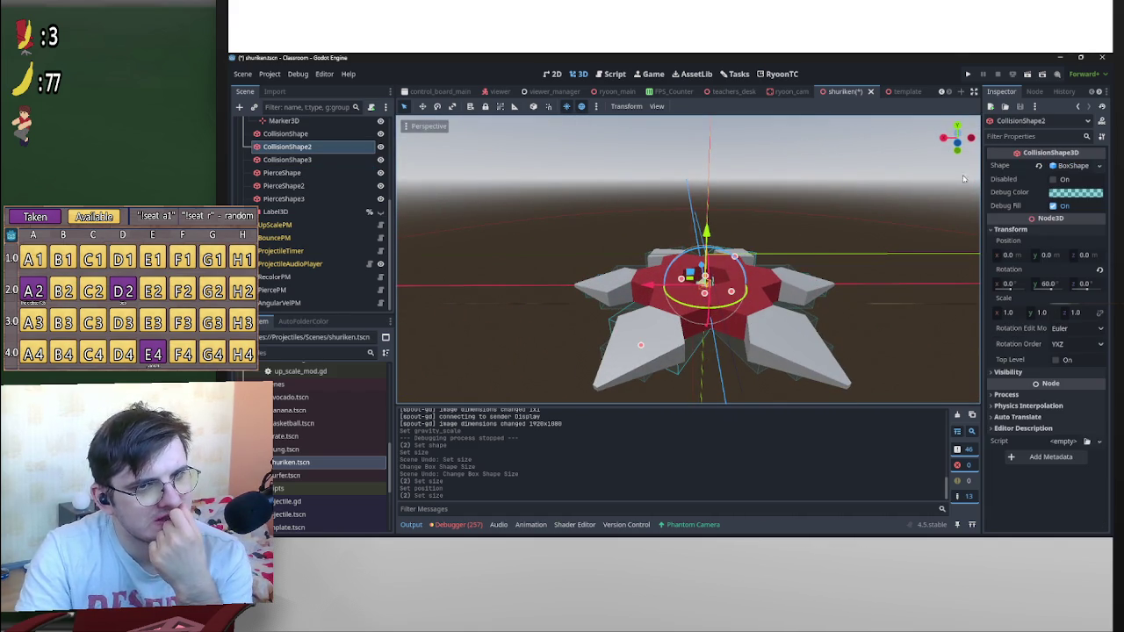
pyautogui.click(944, 137)
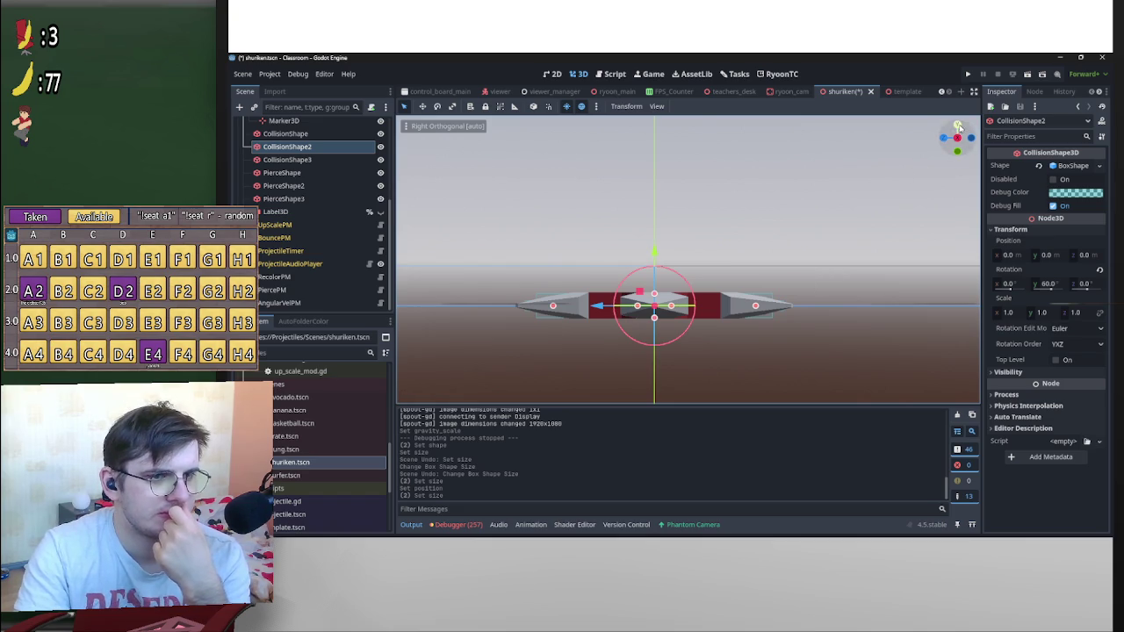
pyautogui.click(957, 128)
pyautogui.click(757, 265)
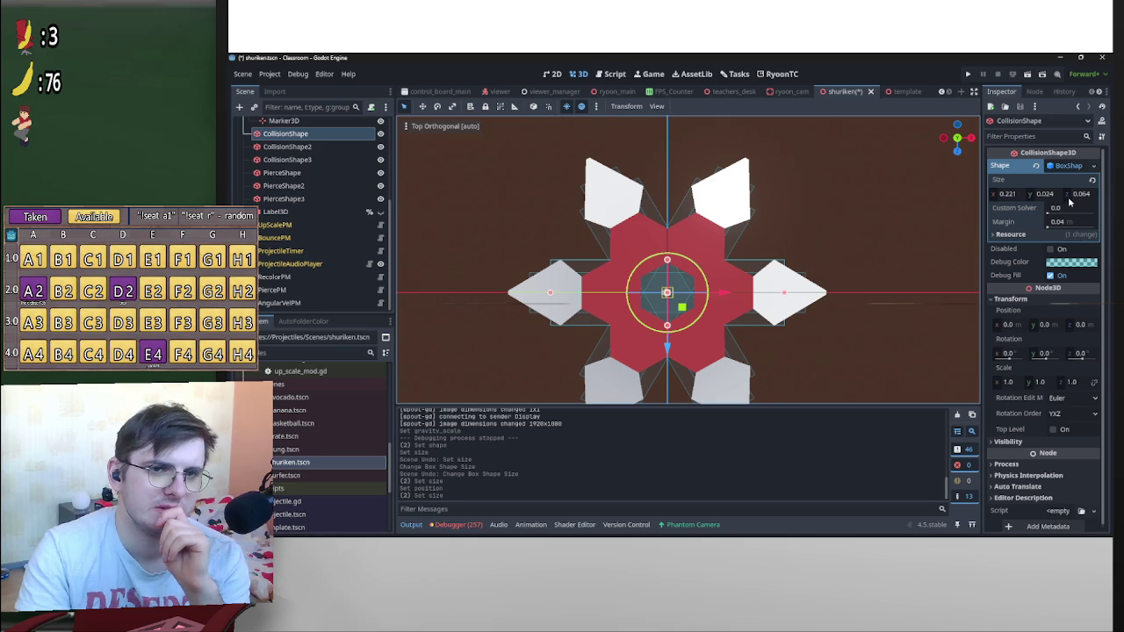
pyautogui.moveTo(1073, 195); pyautogui.dragTo(1064, 195)
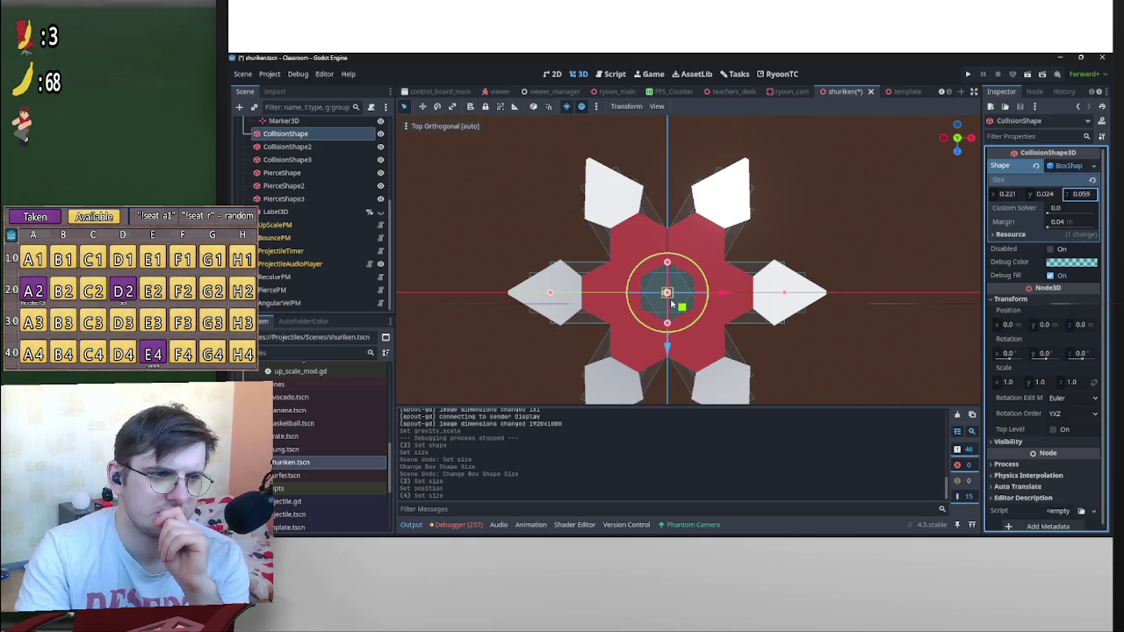
pyautogui.write('0.069')
pyautogui.press('Return')
pyautogui.write('0.064')
pyautogui.press('Return')
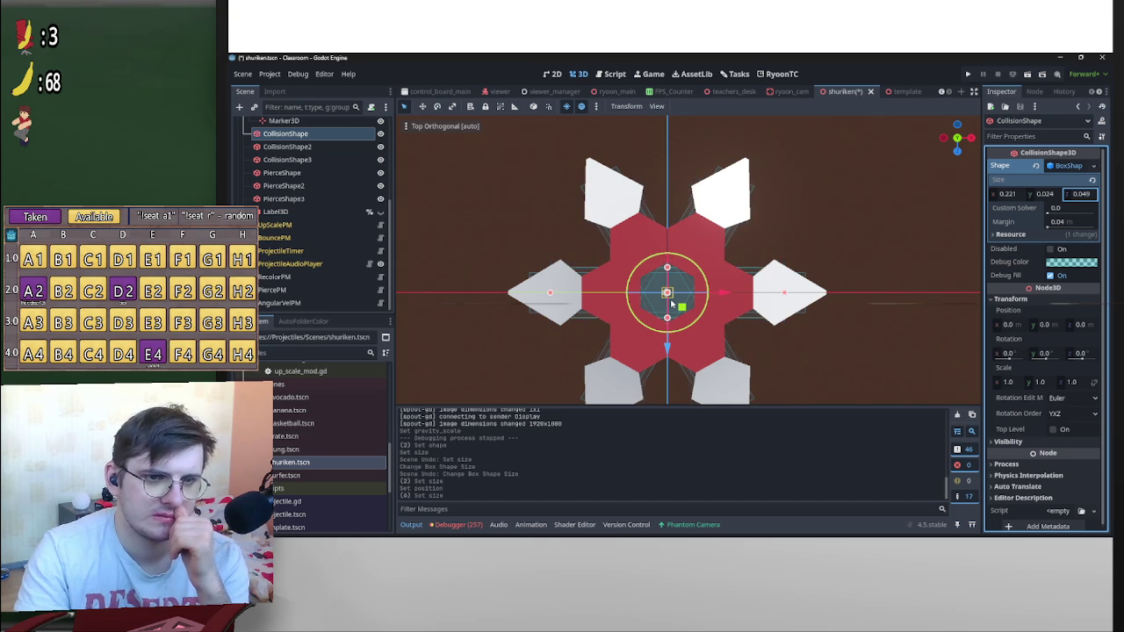
pyautogui.write('0.059')
pyautogui.press('Return')
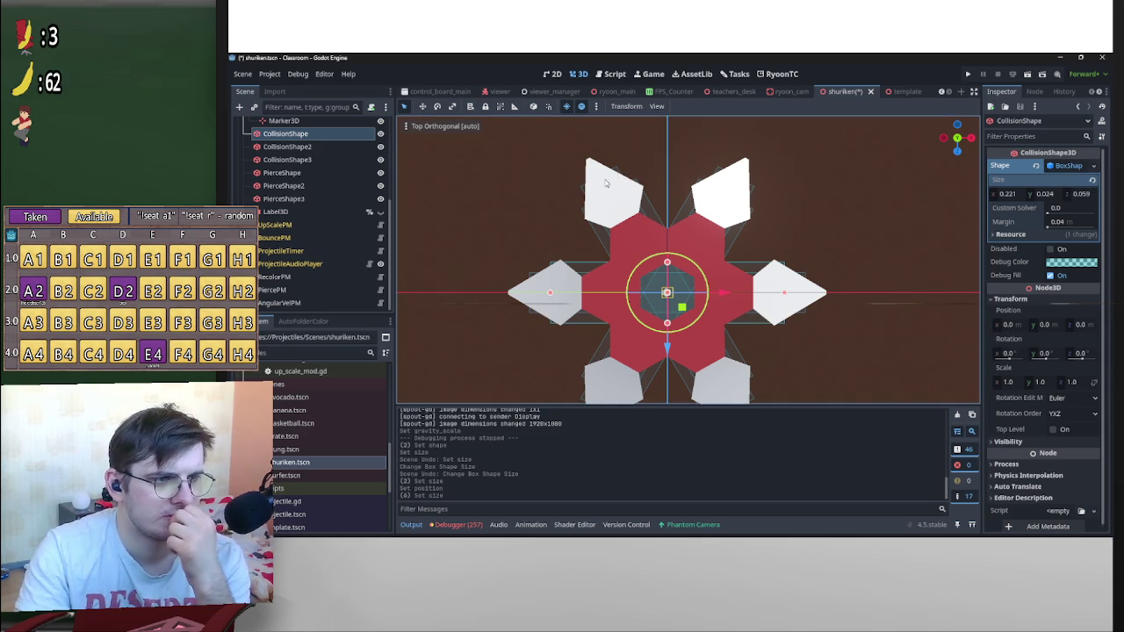
# Shrink PierceShape's depth to 0.039 and save the shuriken scene
pyautogui.click(539, 269)
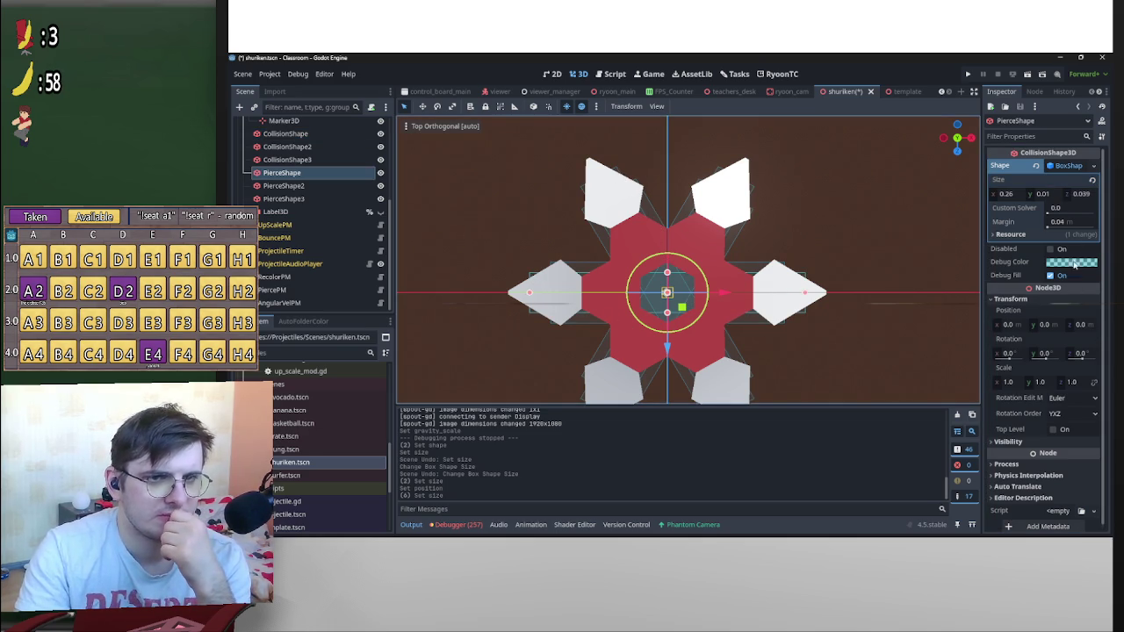
pyautogui.moveTo(1092, 196); pyautogui.dragTo(1099, 197)
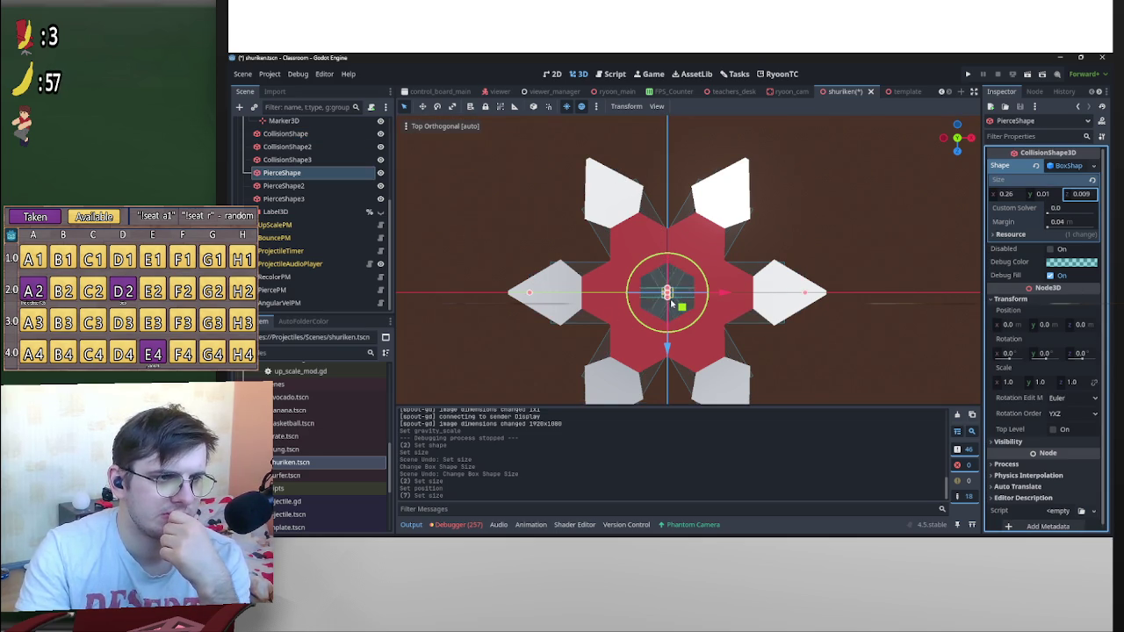
pyautogui.moveTo(672, 303); pyautogui.dragTo(672, 304)
pyautogui.write('0.049')
pyautogui.press('Return')
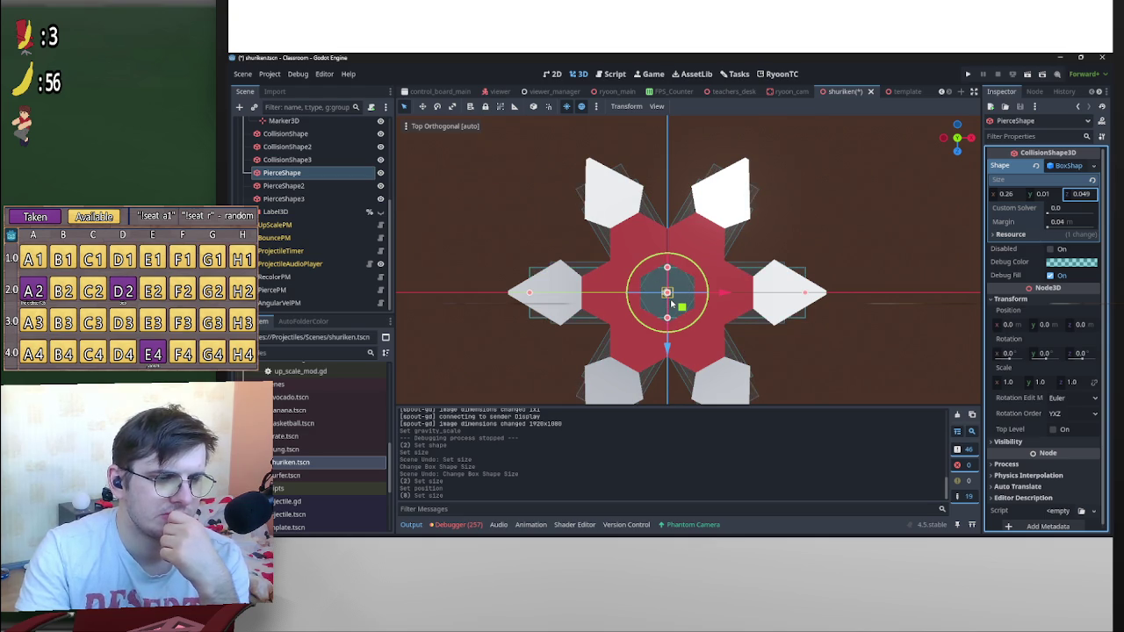
pyautogui.write('0.039')
pyautogui.press('Return')
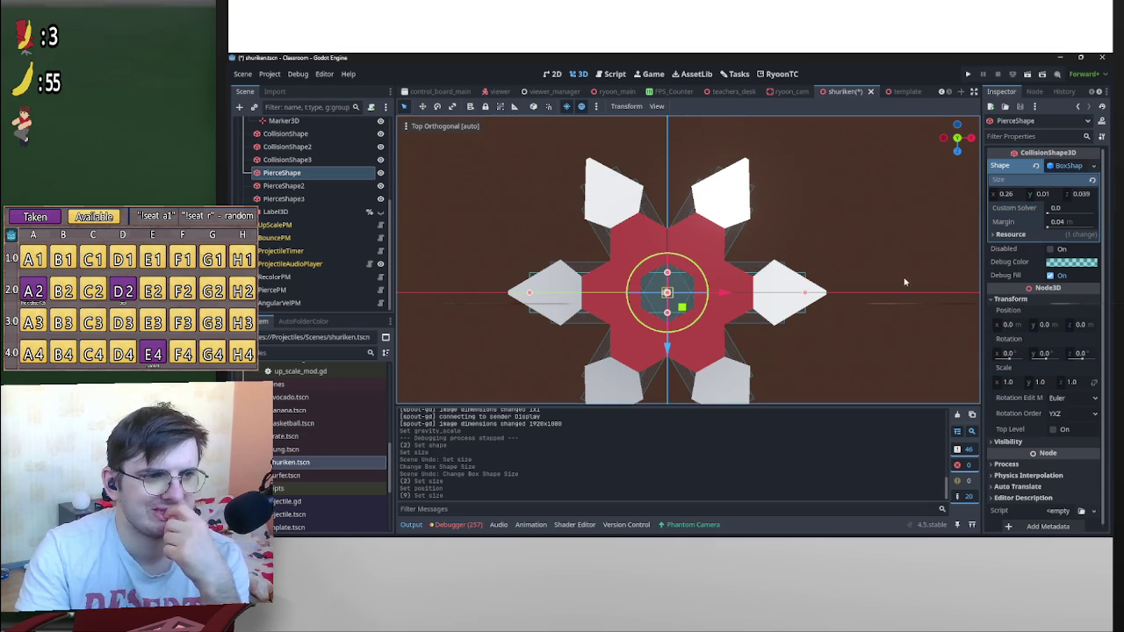
pyautogui.moveTo(821, 276)
pyautogui.mouseDown()
pyautogui.moveTo(761, 210)
pyautogui.moveTo(783, 219)
pyautogui.moveTo(776, 185)
pyautogui.moveTo(878, 264)
pyautogui.moveTo(922, 202)
pyautogui.mouseUp()
pyautogui.hotkey('ctrl', 's')
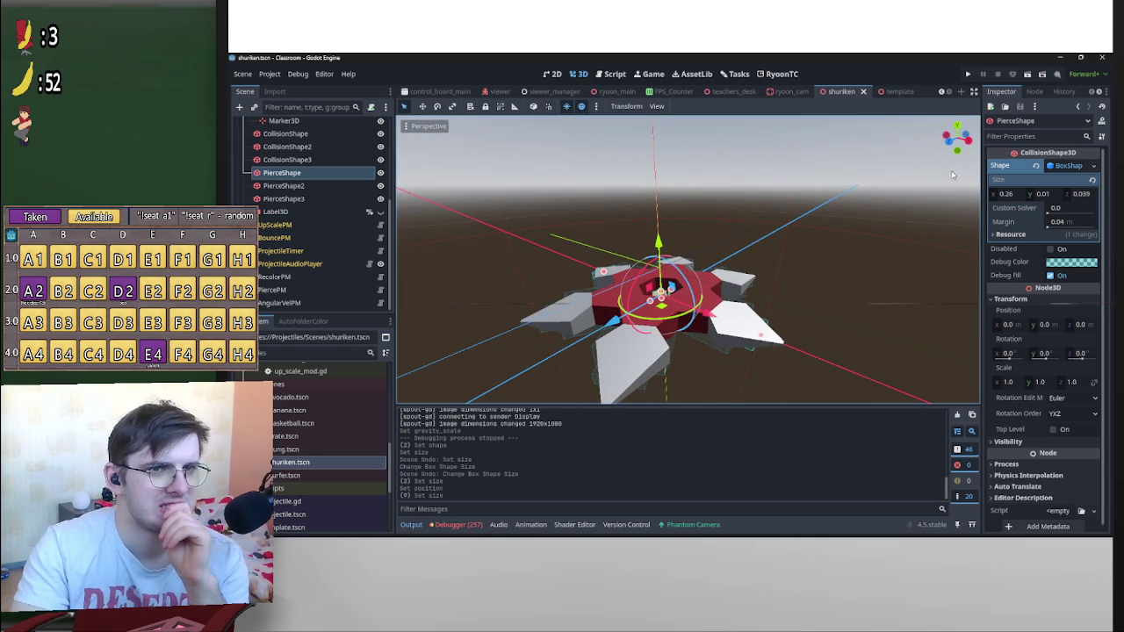
pyautogui.moveTo(783, 173)
pyautogui.mouseDown()
pyautogui.moveTo(779, 231)
pyautogui.moveTo(918, 150)
pyautogui.mouseUp()
# Run the game, add print(last_speed) on line 31 of pierce_mod.gd, and center the game window
pyautogui.click(968, 74)
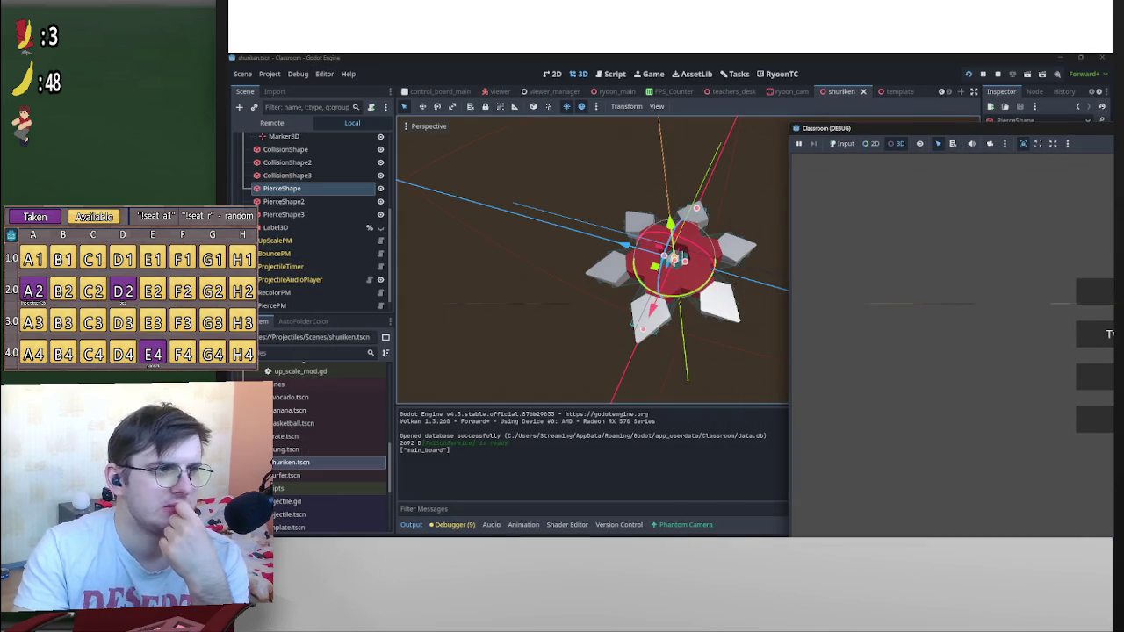
pyautogui.click(380, 305)
pyautogui.click(629, 252)
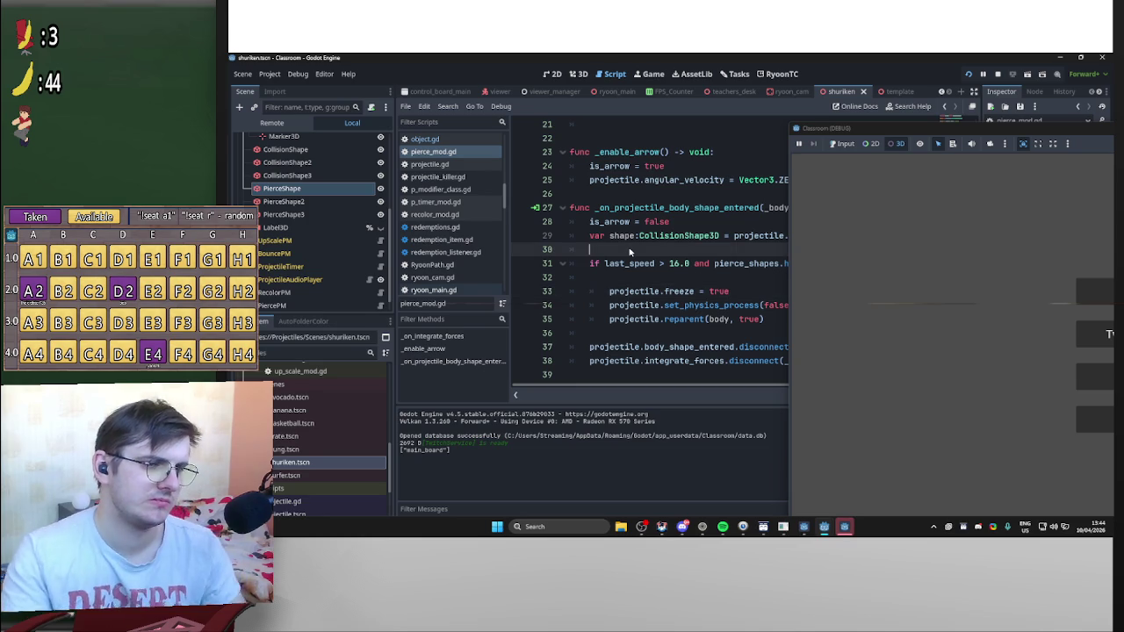
pyautogui.press('Return')
pyautogui.press('Return')
pyautogui.press('Up')
pyautogui.write('print(l')
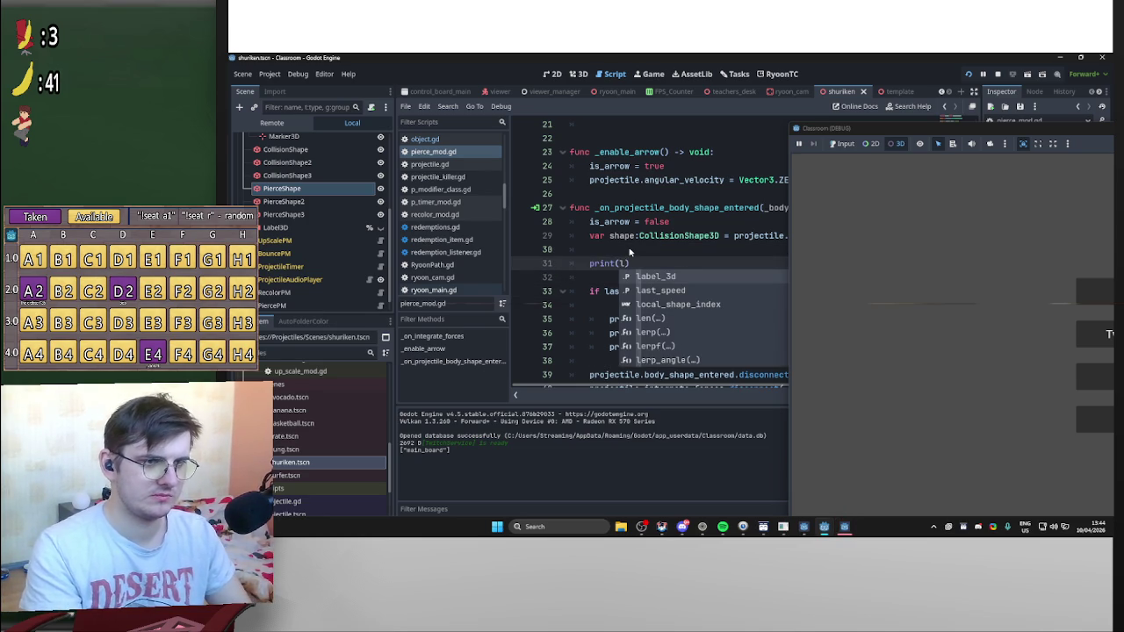
pyautogui.write('as')
pyautogui.press('Return')
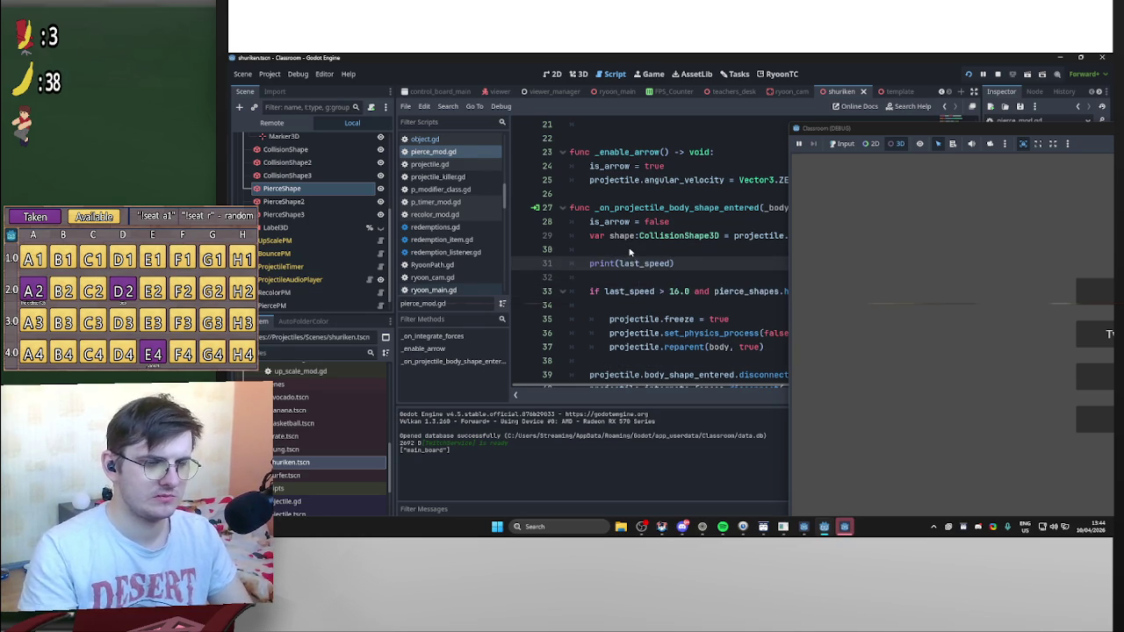
pyautogui.moveTo(914, 126)
pyautogui.mouseDown()
pyautogui.moveTo(430, 86)
pyautogui.moveTo(431, 123)
pyautogui.mouseUp()
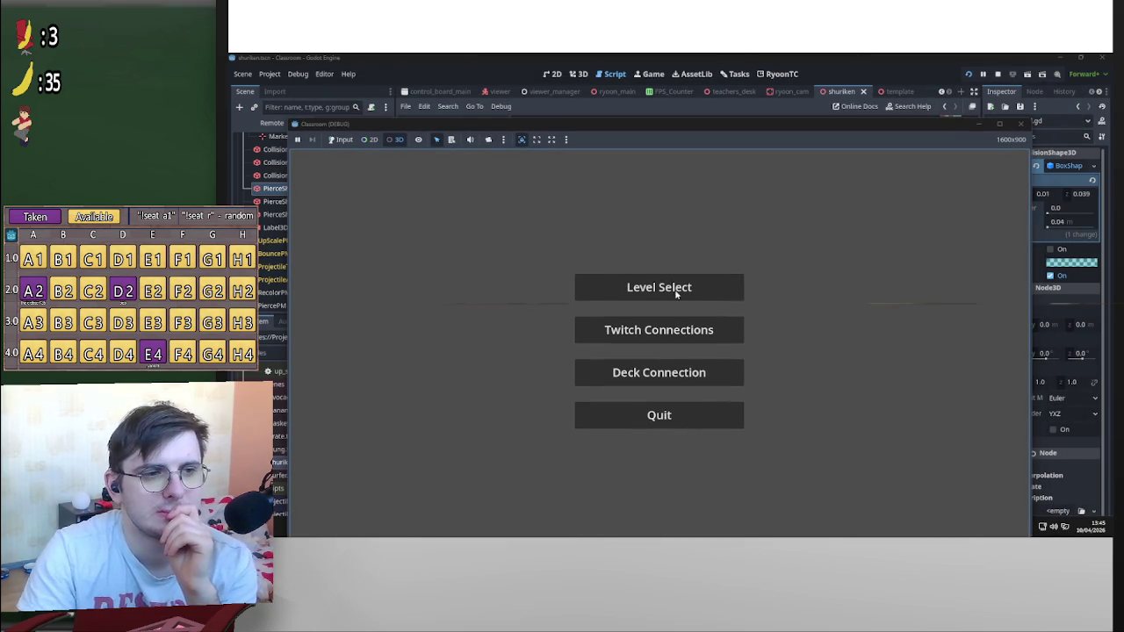
# In the running game, go via Twitch Connections to Level Select and enable 3D debug interaction
pyautogui.click(649, 329)
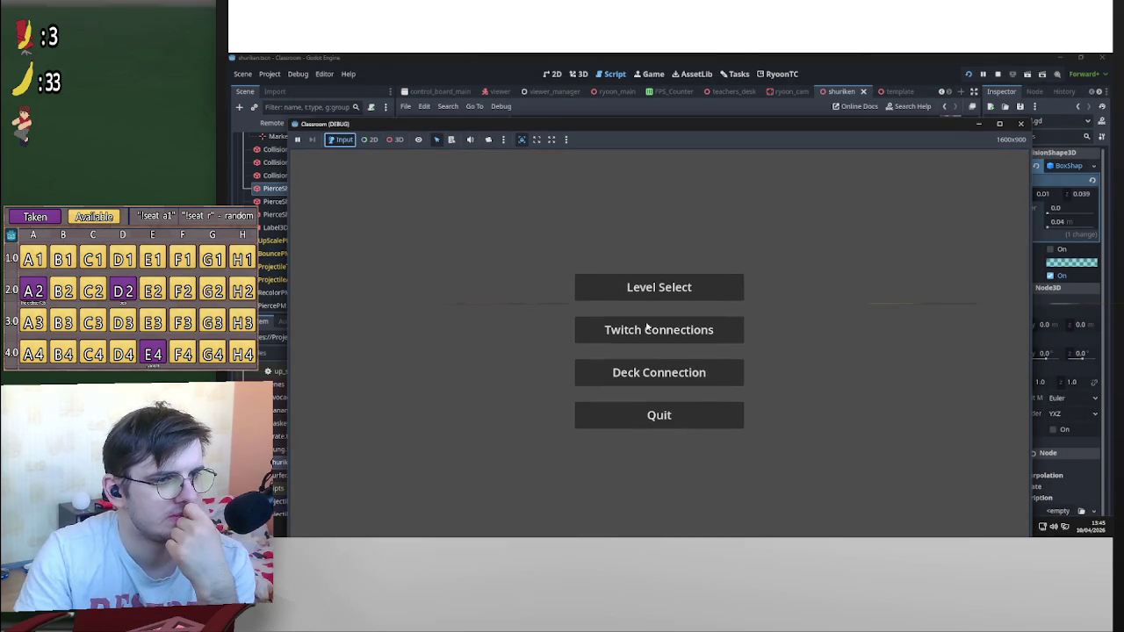
pyautogui.click(648, 349)
pyautogui.click(752, 509)
pyautogui.click(658, 286)
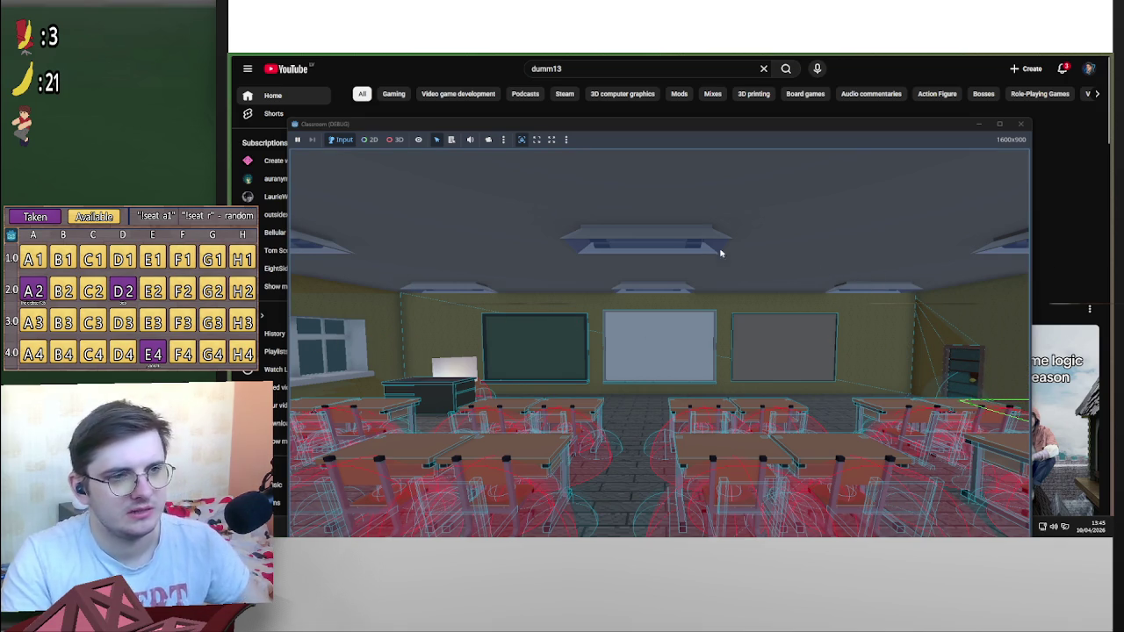
pyautogui.click(396, 140)
pyautogui.click(486, 139)
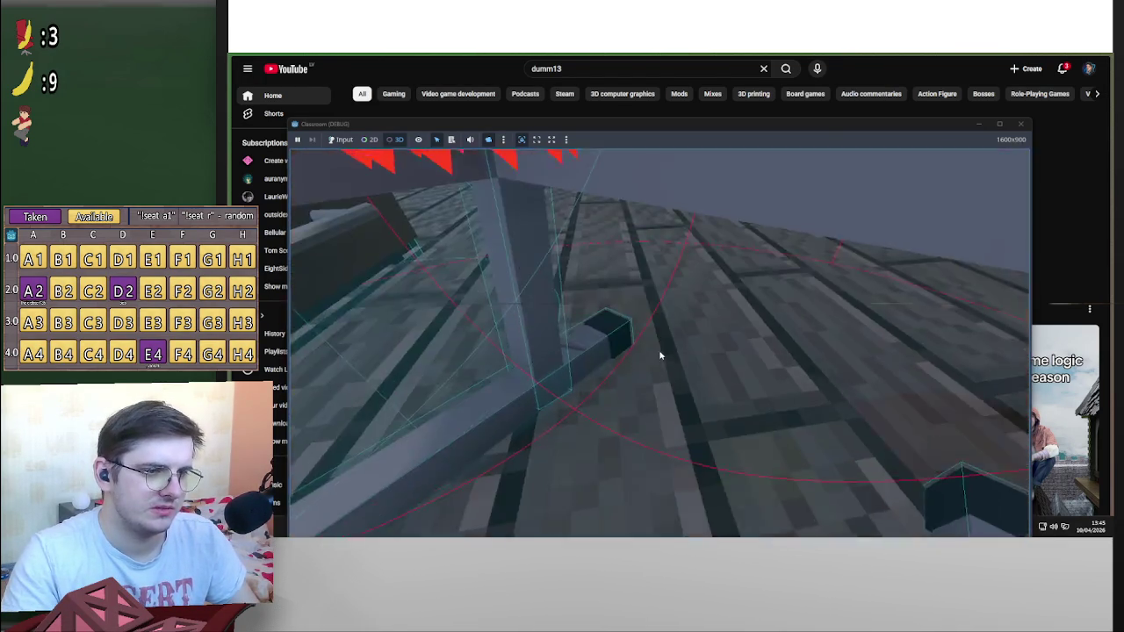
# Switch windows with Alt+Tab and bring the Godot editor back to the front
pyautogui.hotkey('alt', 'Tab')
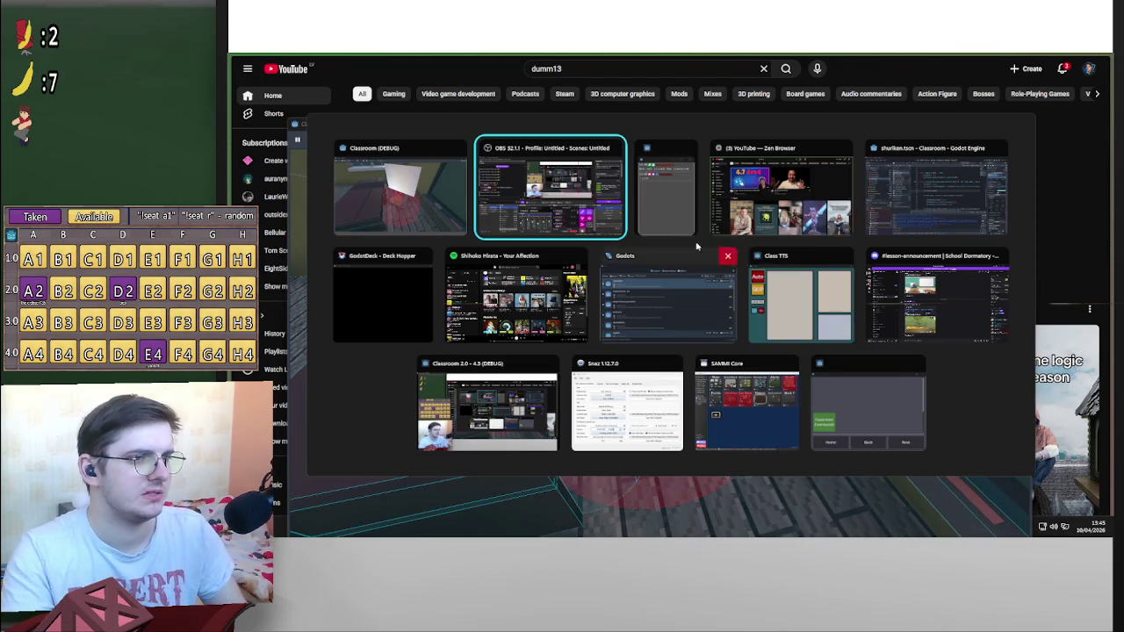
pyautogui.hotkey('alt', 'Tab')
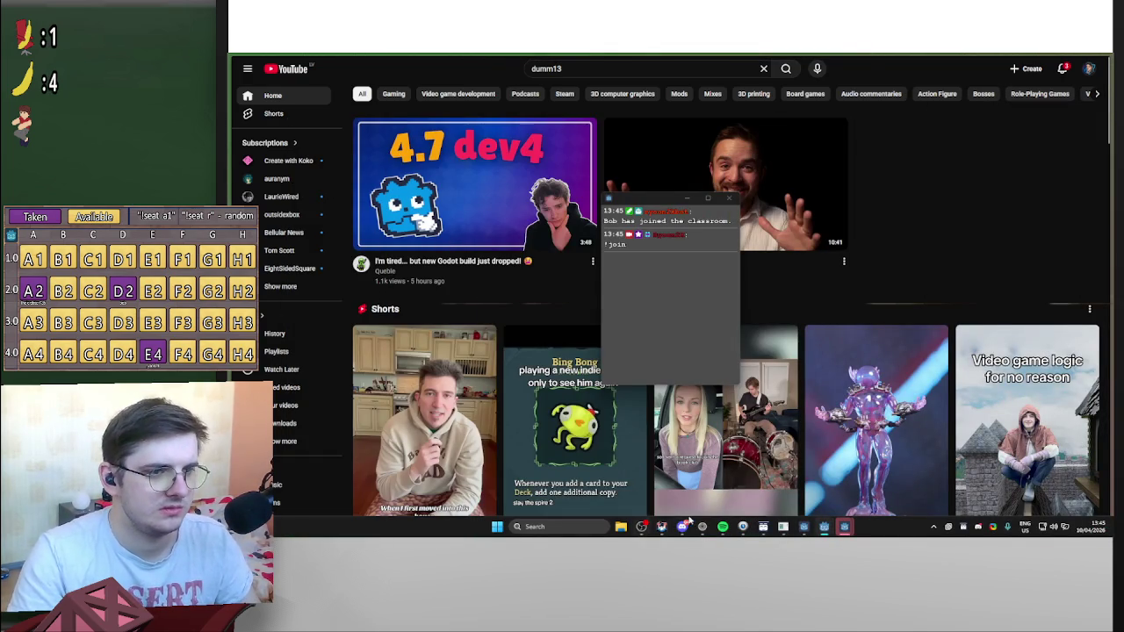
pyautogui.moveTo(685, 527)
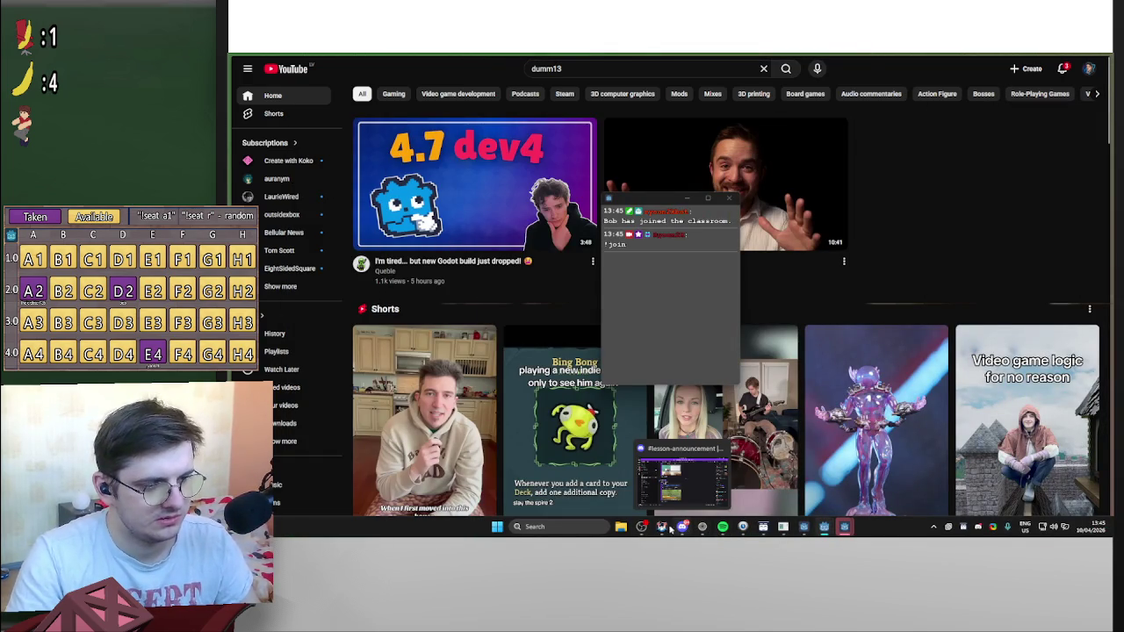
pyautogui.moveTo(814, 531)
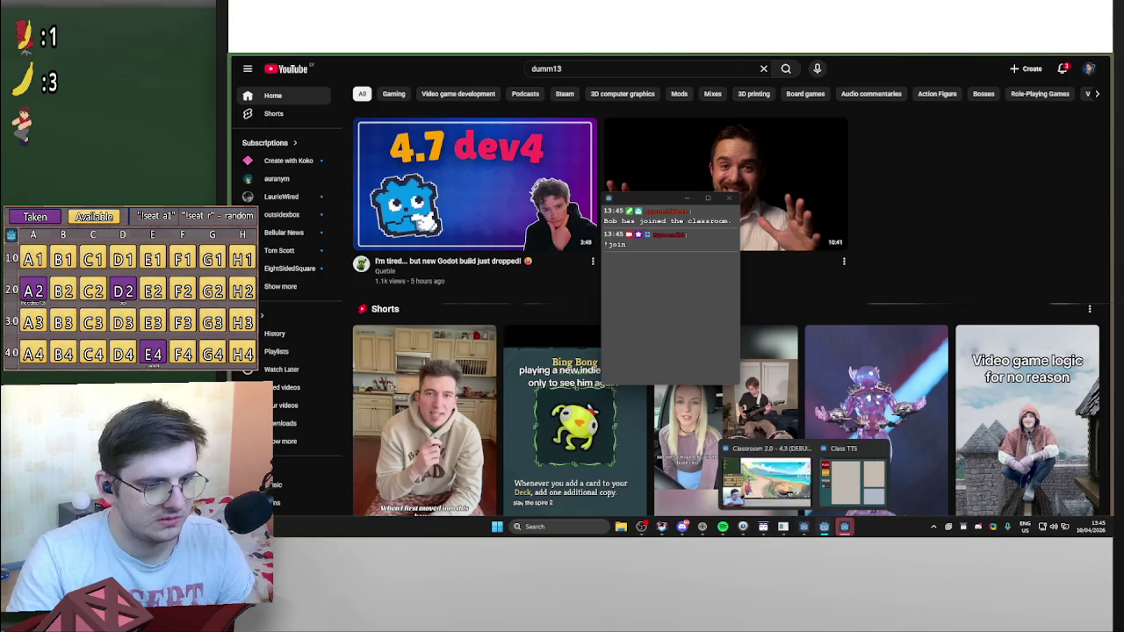
pyautogui.click(802, 490)
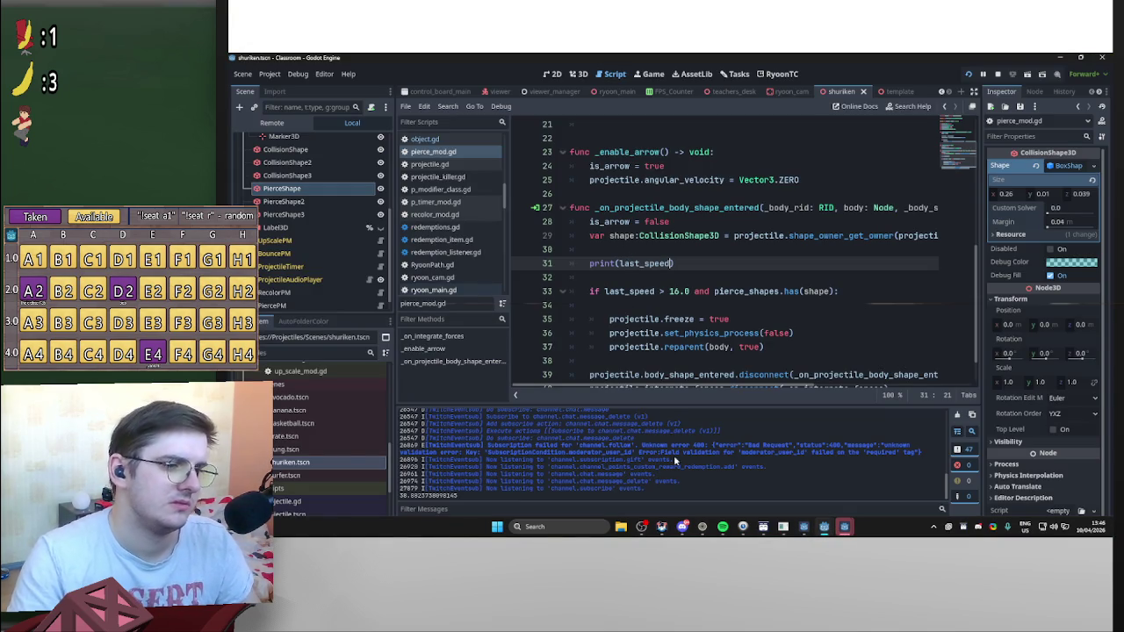
# Clear the Output log
pyautogui.scroll(15, 810, 434)
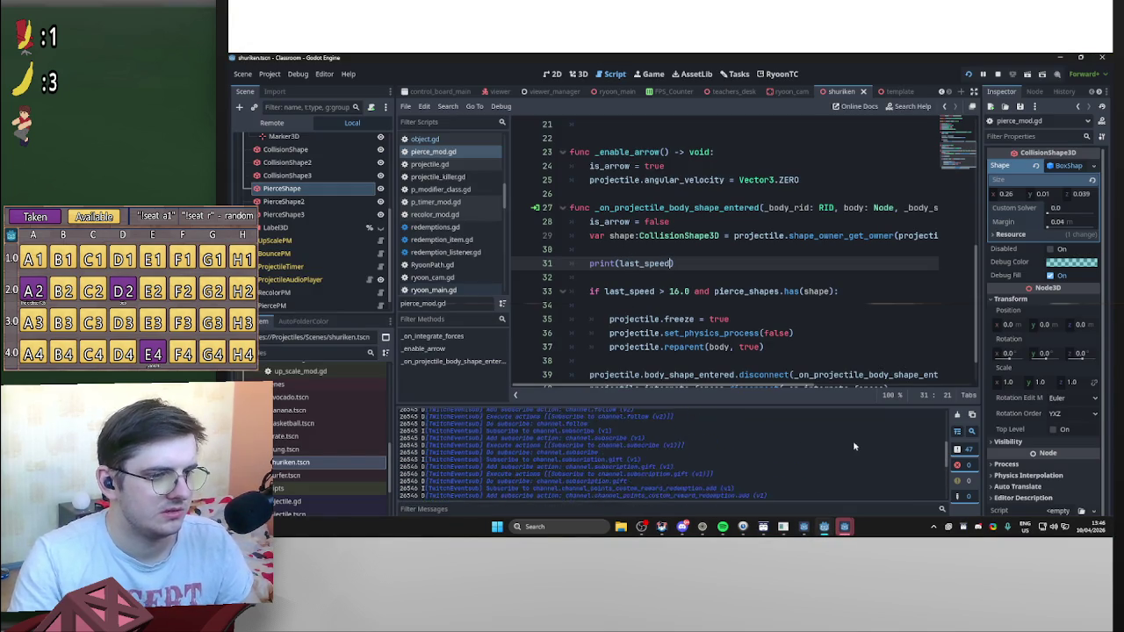
pyautogui.scroll(-15, 548, 442)
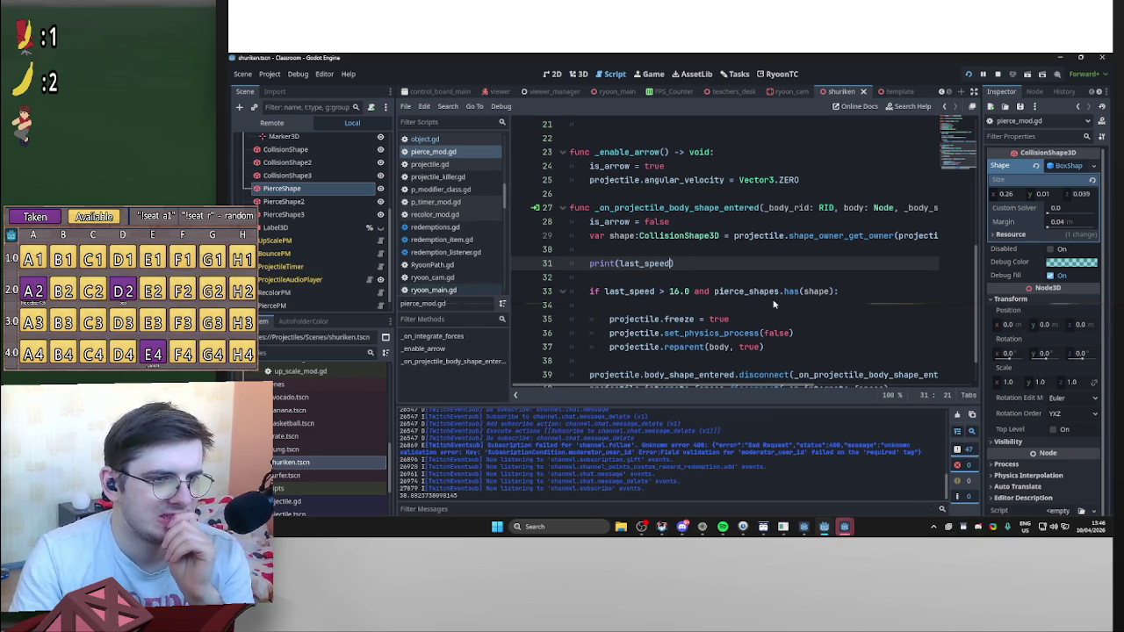
pyautogui.scroll(-1, 716, 320)
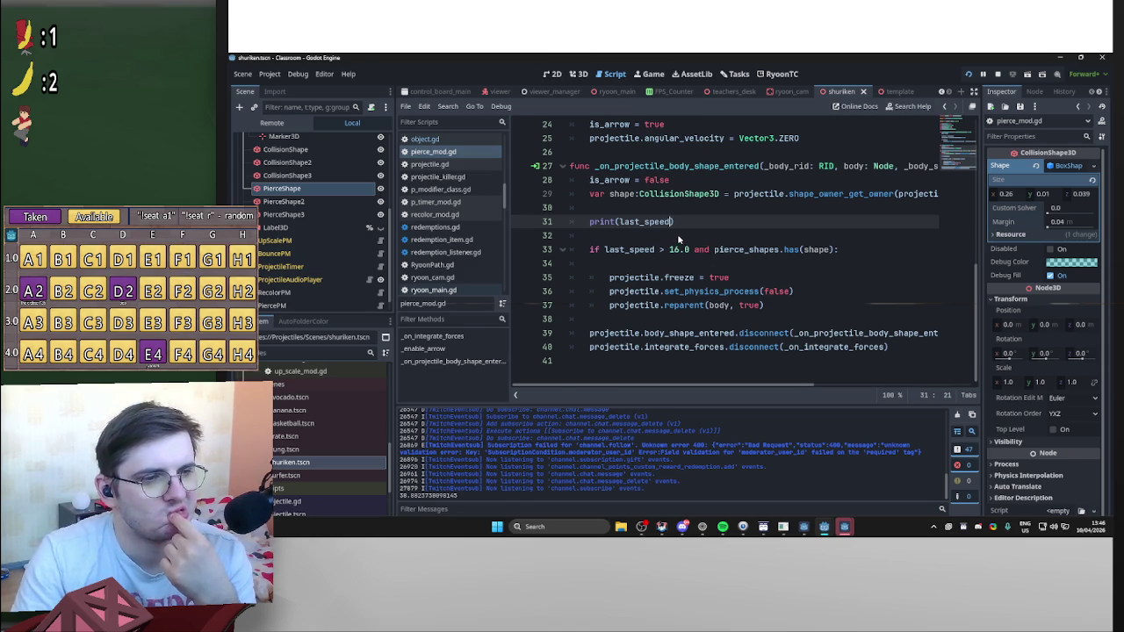
pyautogui.click(957, 415)
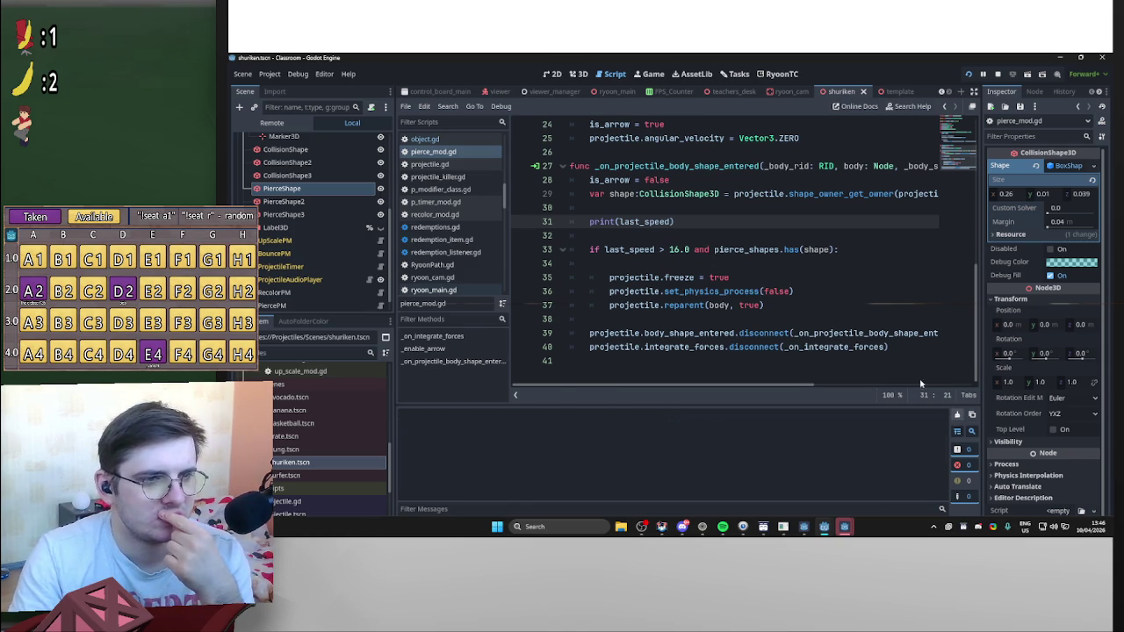
# Add print(pierce_shapes.has(shape)) below the last_speed print, save, and run the game
pyautogui.click(713, 235)
pyautogui.press('Return')
pyautogui.write('print(')
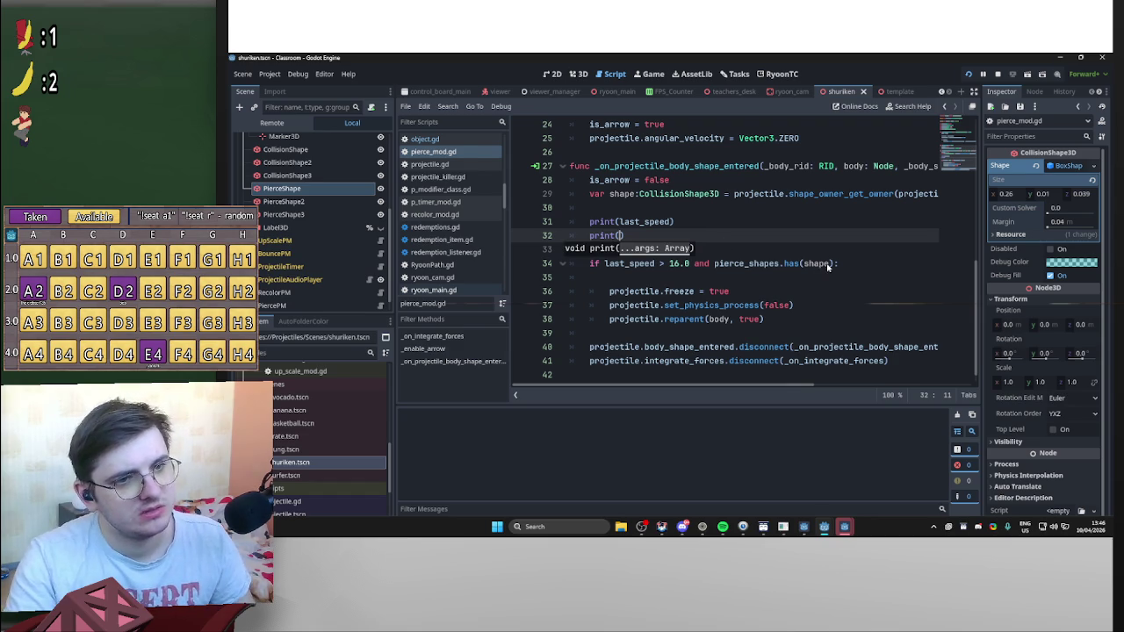
pyautogui.moveTo(833, 264)
pyautogui.mouseDown()
pyautogui.moveTo(713, 265)
pyautogui.moveTo(624, 237)
pyautogui.mouseUp()
pyautogui.click(777, 209)
pyautogui.hotkey('ctrl', 's')
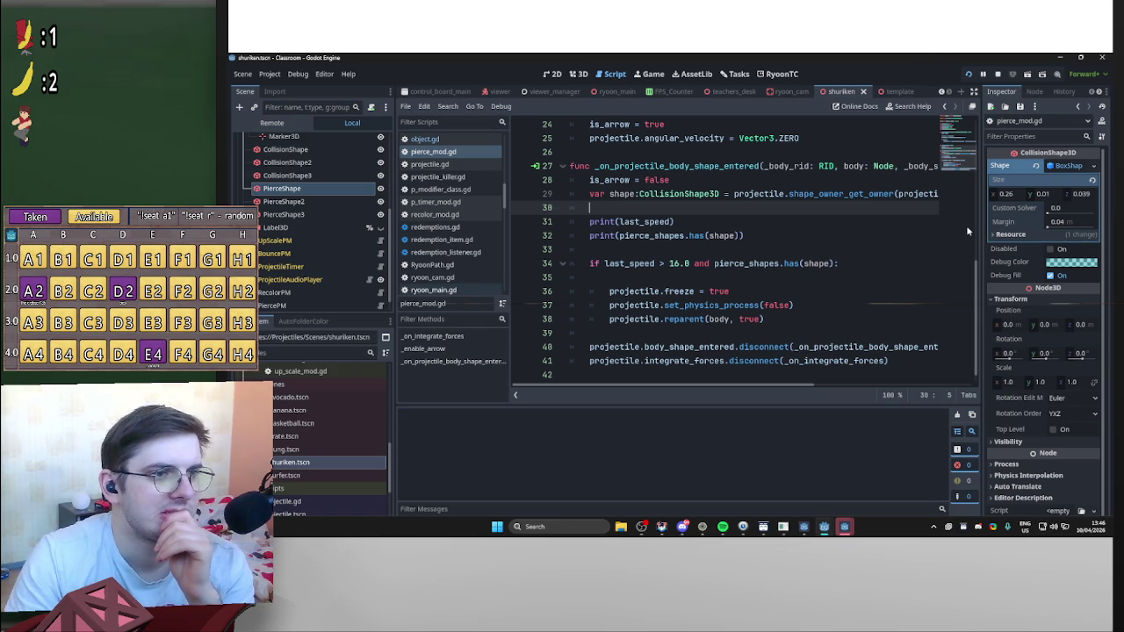
pyautogui.click(1001, 75)
# Restart the game with F5 and arrange its window so the speed and pierce-shape prints stay visible
pyautogui.moveTo(810, 119); pyautogui.dragTo(655, 94)
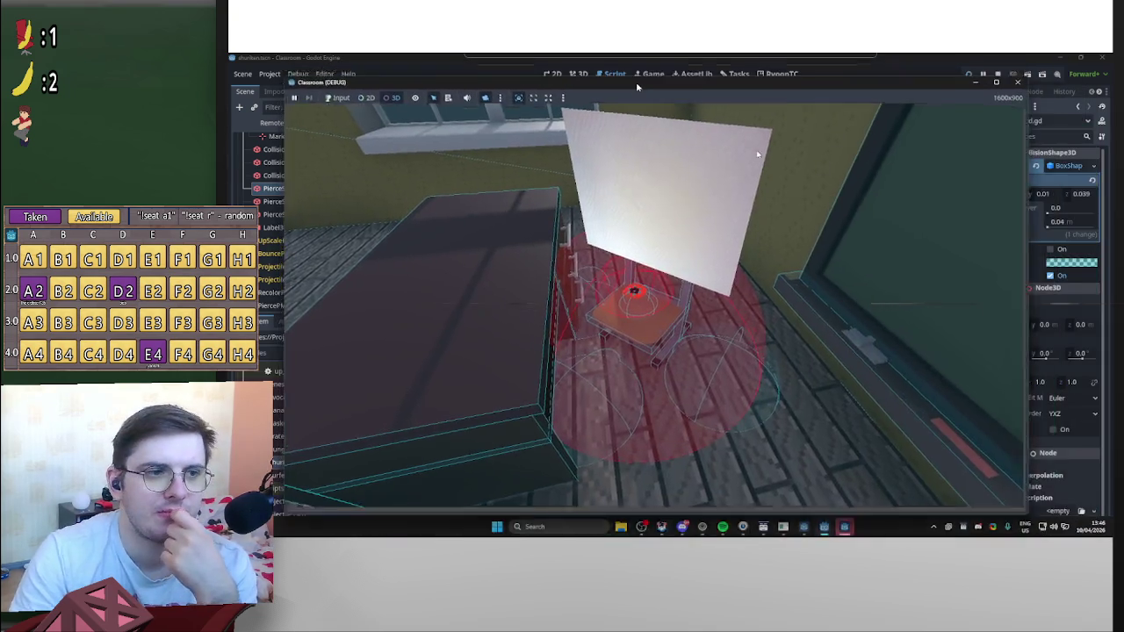
pyautogui.press('F8')
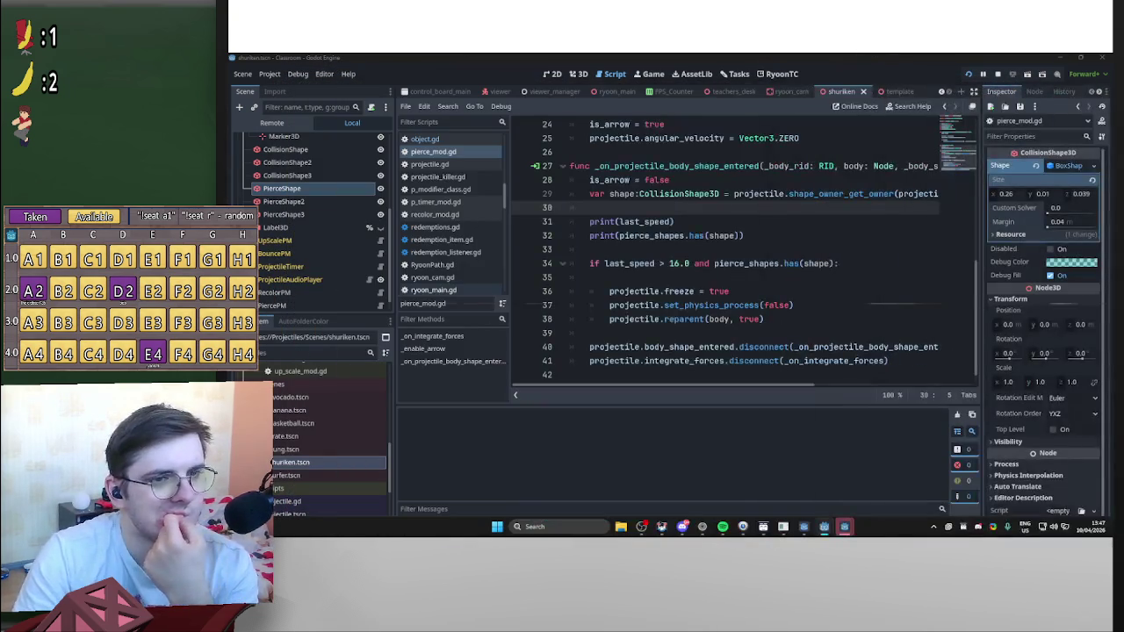
pyautogui.press('F5')
pyautogui.moveTo(835, 92)
pyautogui.mouseDown()
pyautogui.moveTo(835, 185)
pyautogui.moveTo(712, 181)
pyautogui.moveTo(713, 55)
pyautogui.moveTo(785, 94)
pyautogui.moveTo(730, 93)
pyautogui.mouseUp()
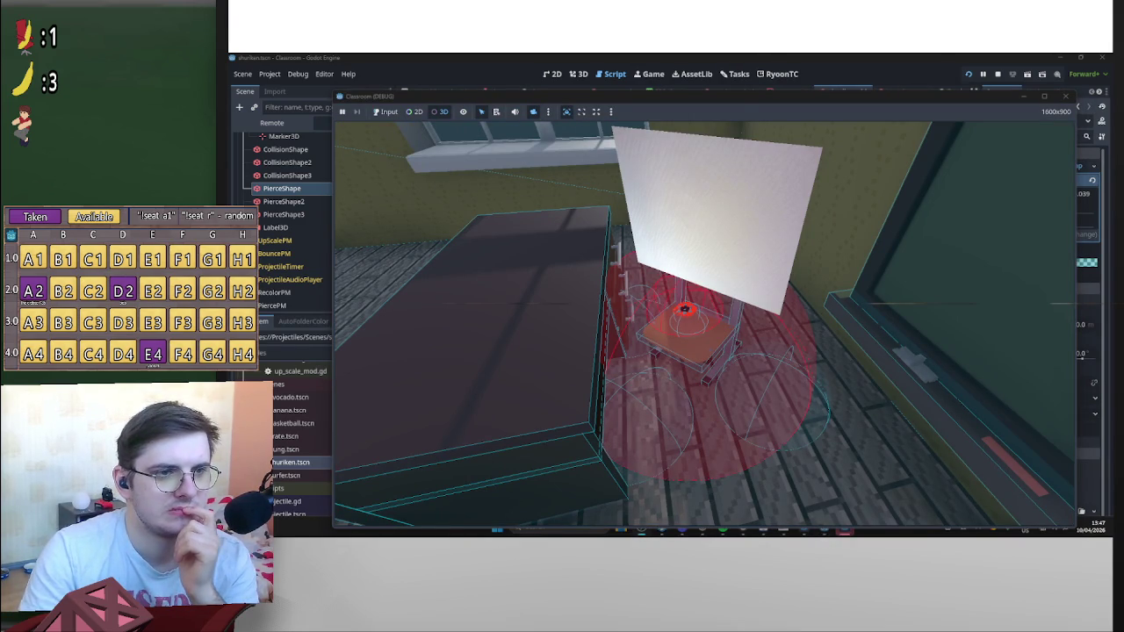
pyautogui.moveTo(861, 99)
pyautogui.mouseDown()
pyautogui.moveTo(1115, 347)
pyautogui.moveTo(1067, 417)
pyautogui.moveTo(925, 316)
pyautogui.moveTo(894, 66)
pyautogui.moveTo(869, 81)
pyautogui.mouseUp()
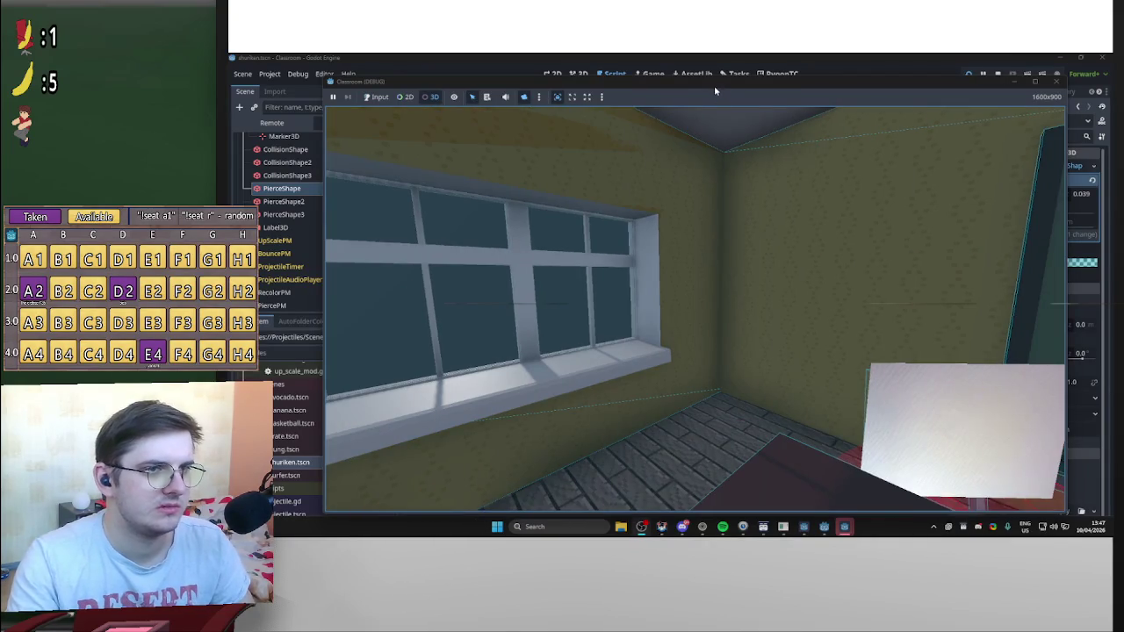
pyautogui.moveTo(714, 85)
pyautogui.mouseDown()
pyautogui.moveTo(1010, 163)
pyautogui.moveTo(842, 97)
pyautogui.moveTo(776, 54)
pyautogui.moveTo(730, 75)
pyautogui.moveTo(774, 63)
pyautogui.moveTo(878, 89)
pyautogui.mouseUp()
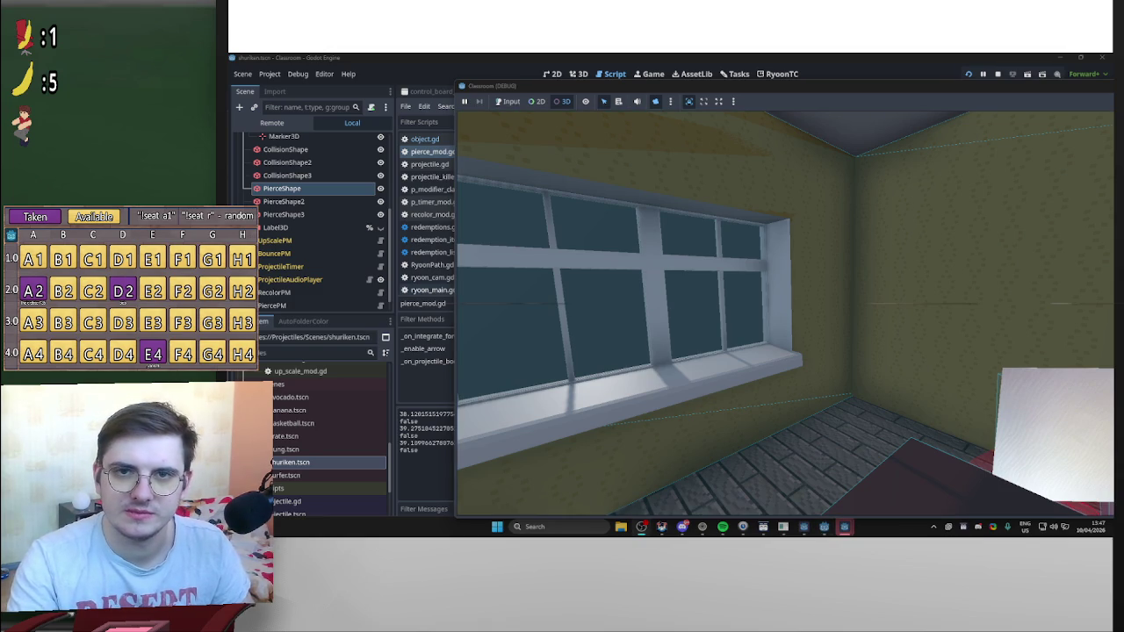
pyautogui.moveTo(923, 84)
pyautogui.mouseDown()
pyautogui.moveTo(956, 58)
pyautogui.moveTo(995, 115)
pyautogui.mouseUp()
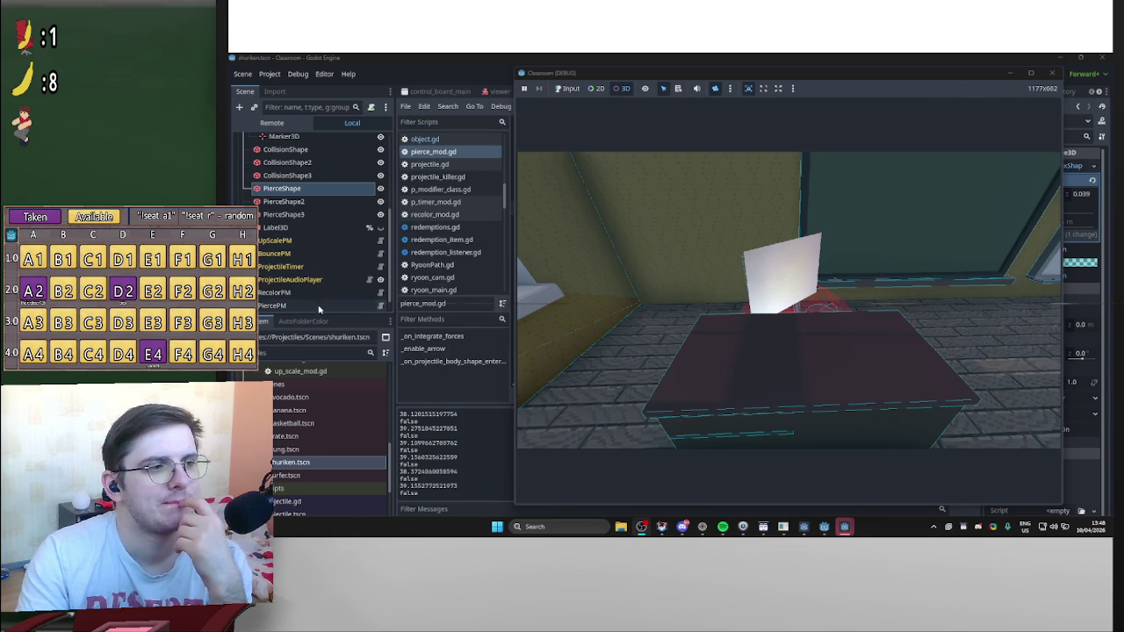
# Drag PierceShape, PierceShape2 and PierceShape3 into PiercePM's Pierce Shapes array
pyautogui.click(825, 79)
pyautogui.moveTo(822, 74); pyautogui.dragTo(802, 245)
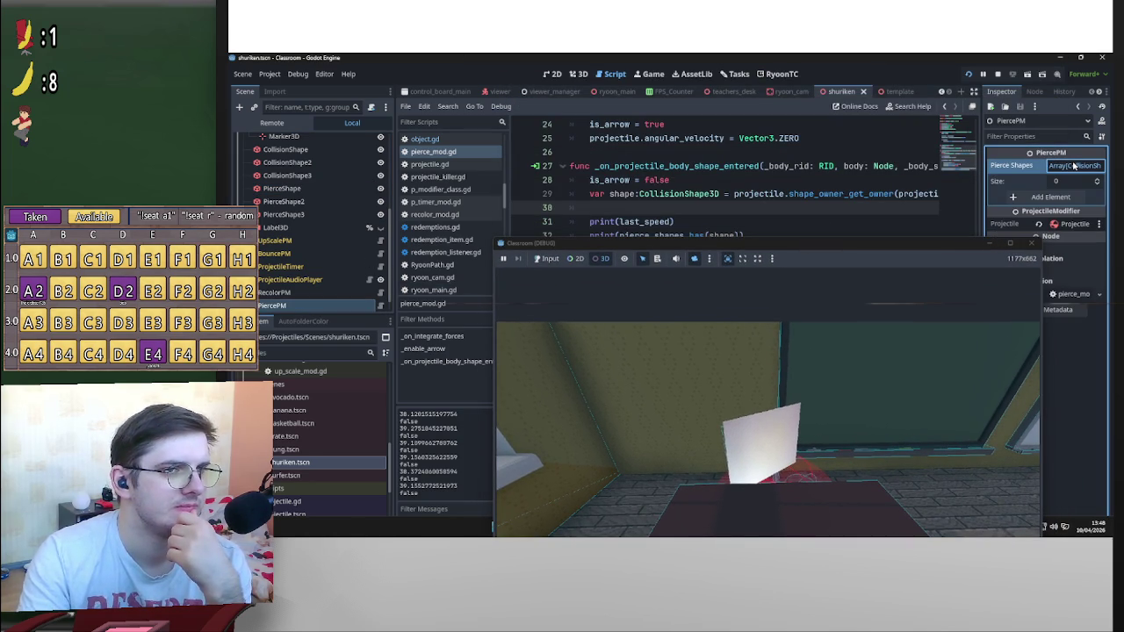
pyautogui.click(285, 214)
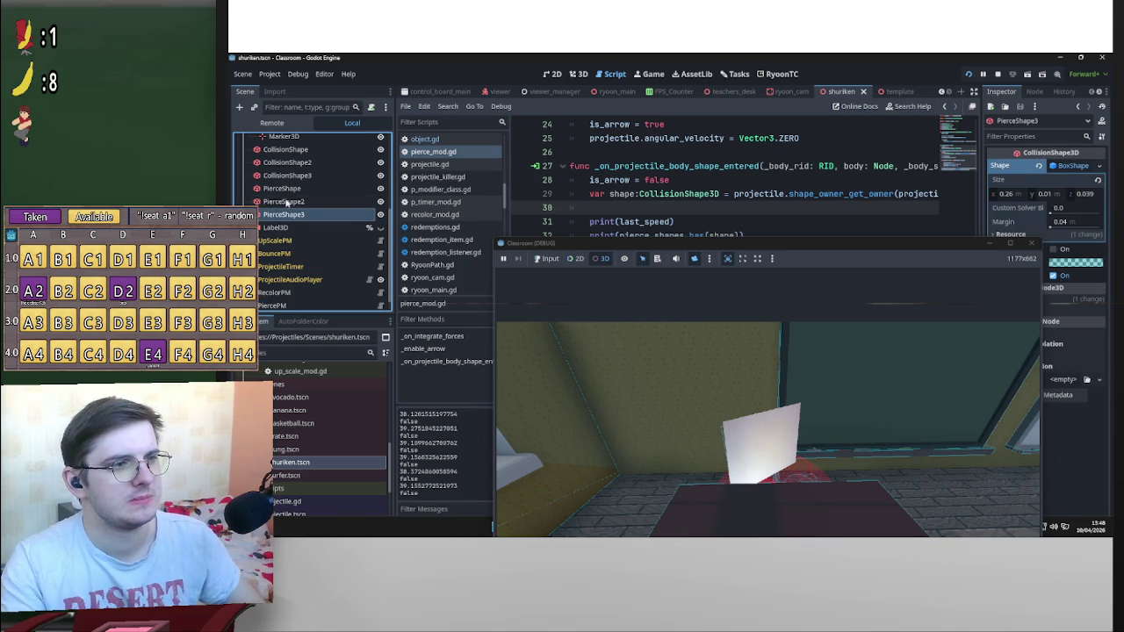
pyautogui.keyDown('shift'); pyautogui.click(281, 188); pyautogui.keyUp('shift')
pyautogui.moveTo(291, 190)
pyautogui.mouseDown()
pyautogui.moveTo(309, 297)
pyautogui.moveTo(519, 224)
pyautogui.moveTo(1073, 167)
pyautogui.mouseUp()
pyautogui.click(713, 154)
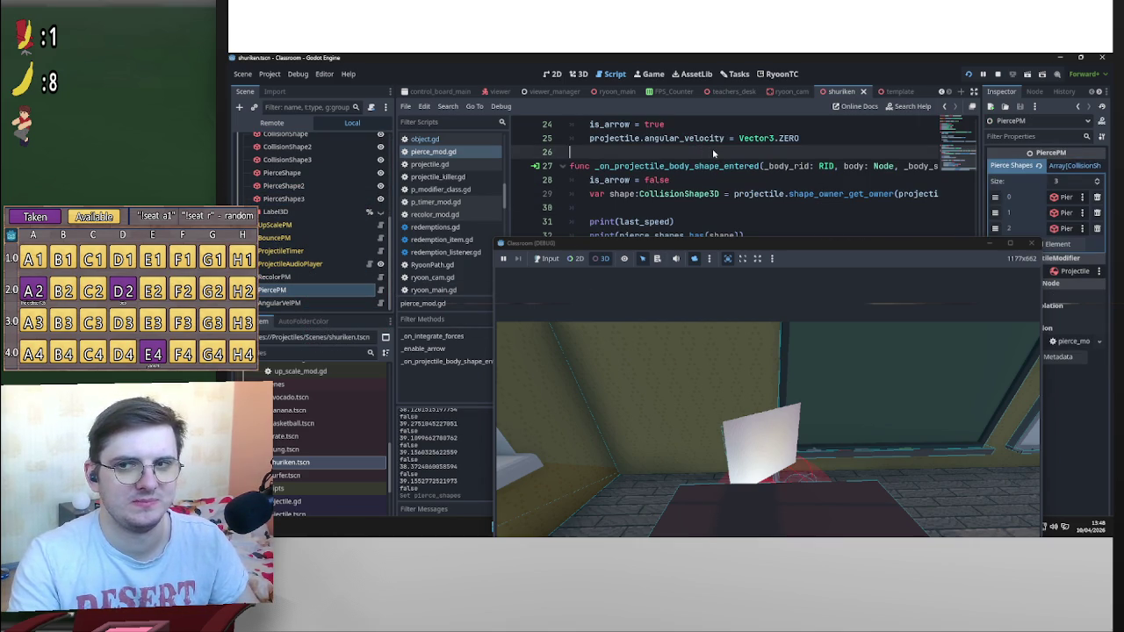
pyautogui.moveTo(797, 246)
pyautogui.mouseDown()
pyautogui.moveTo(722, 85)
pyautogui.moveTo(891, 97)
pyautogui.moveTo(829, 90)
pyautogui.moveTo(838, 91)
pyautogui.mouseUp()
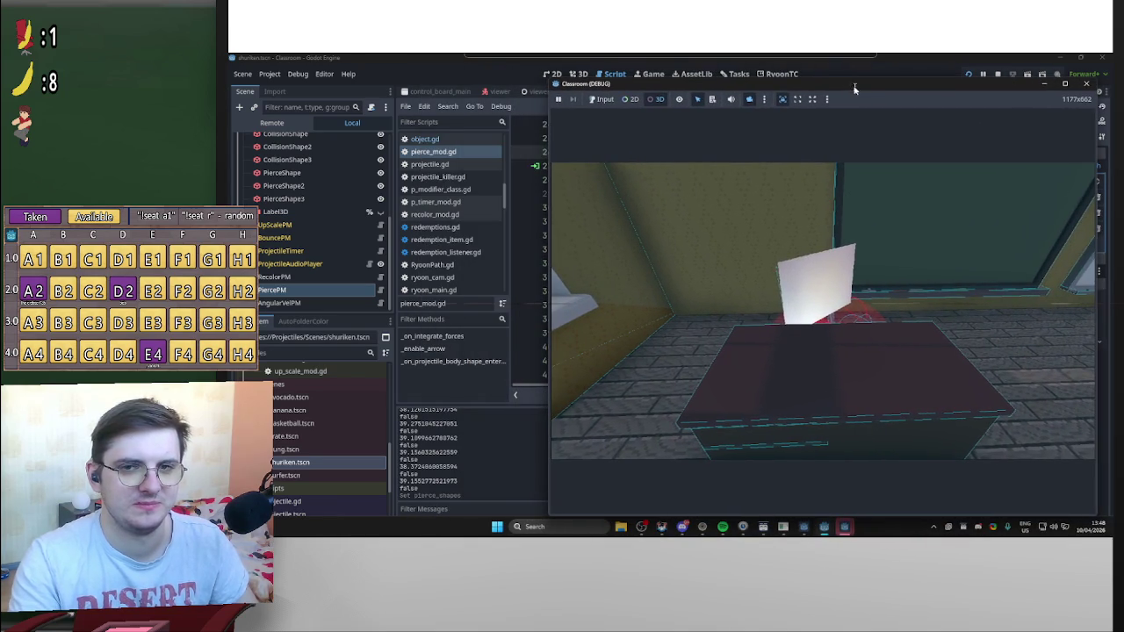
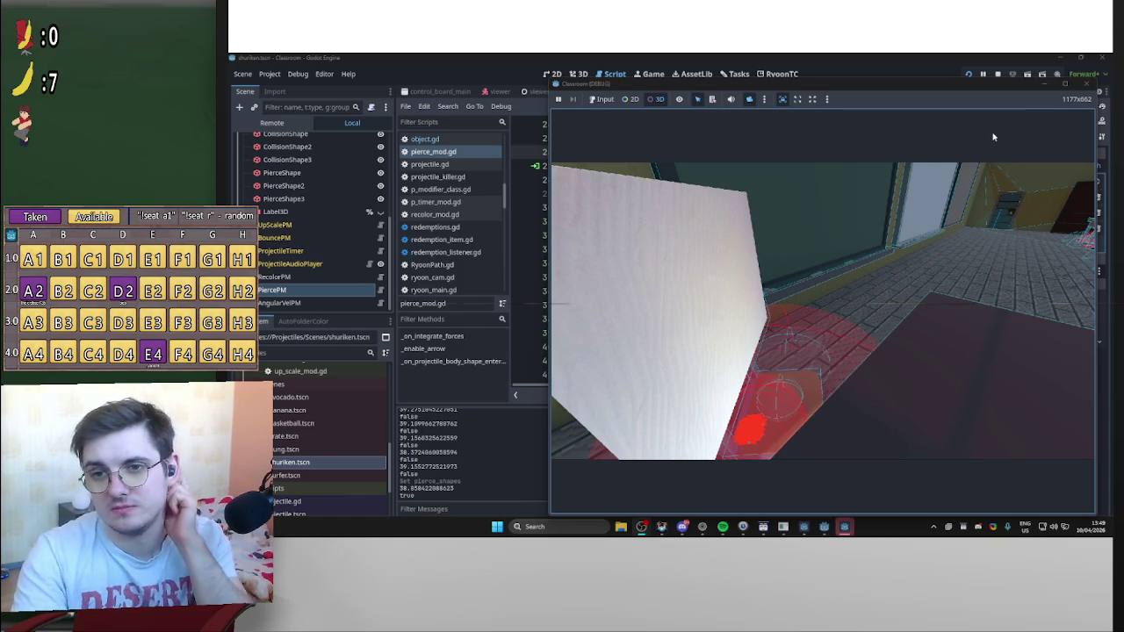
# Stop the running Classroom debug game with F8
pyautogui.press('F8')
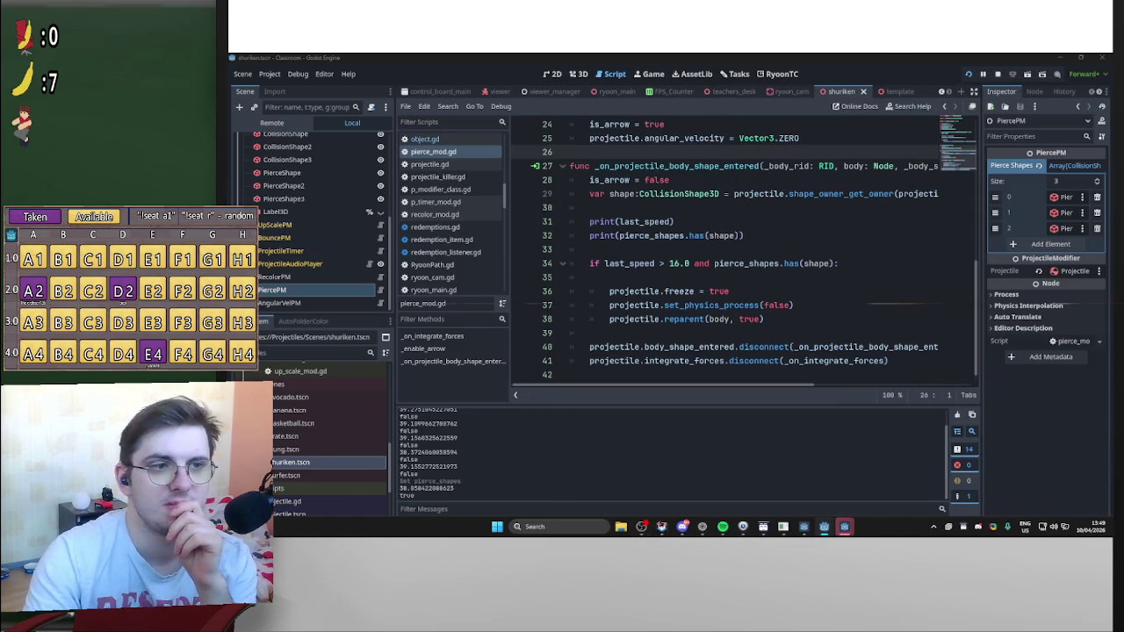
pyautogui.scroll(8, 694, 266)
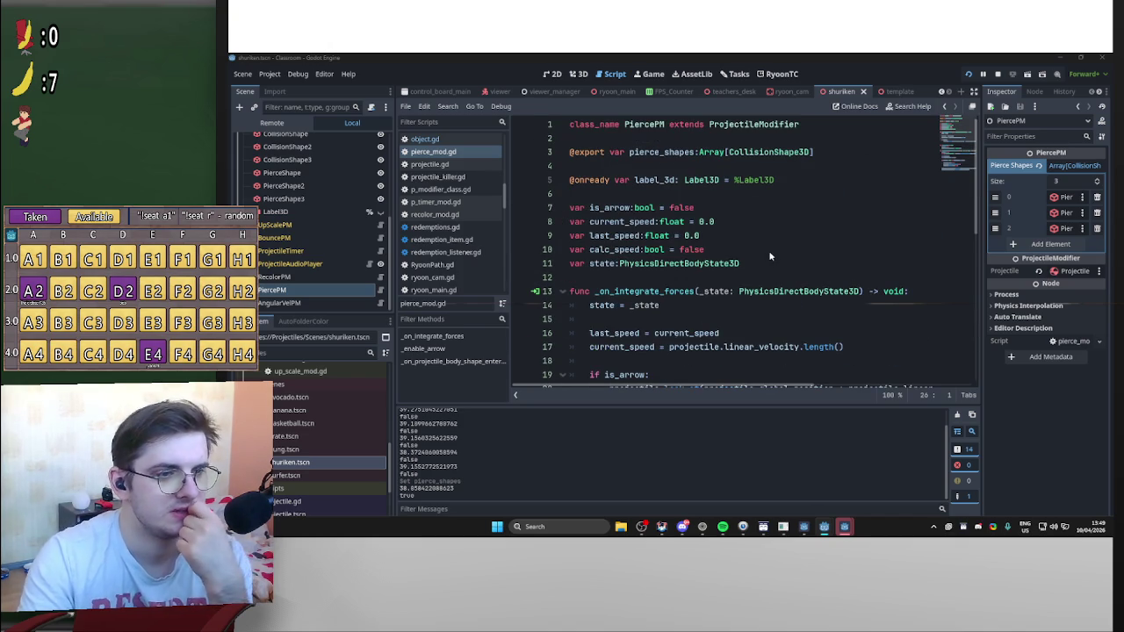
pyautogui.scroll(-3, 770, 256)
# Open the PhysicsDirectBodyState3D class reference from the _integrate_forces signature
pyautogui.click(729, 222)
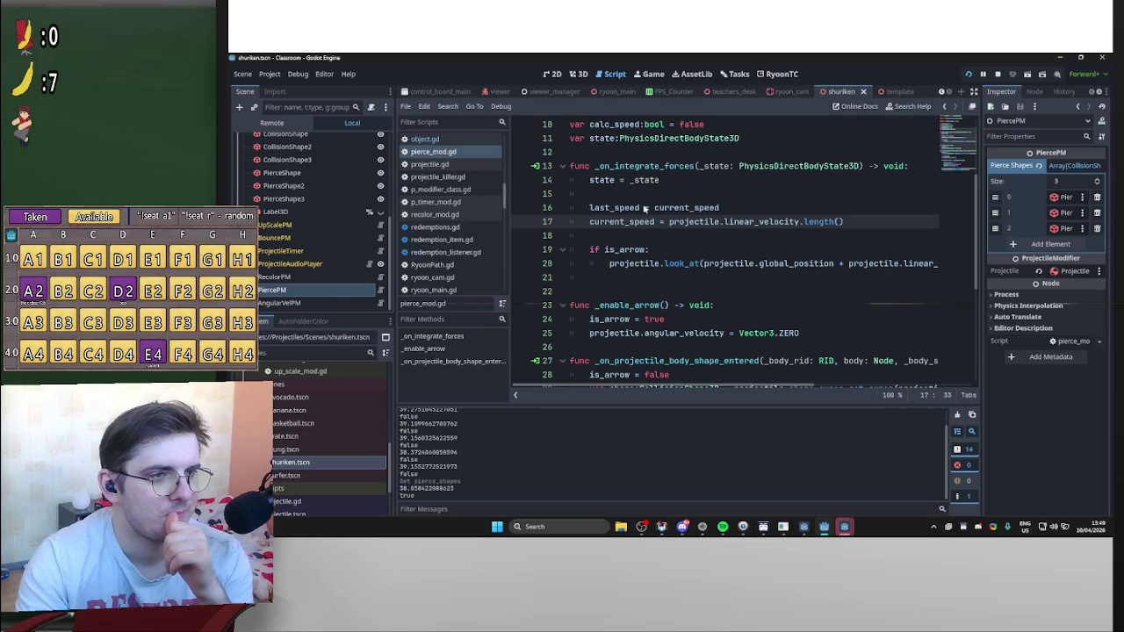
pyautogui.click(660, 167)
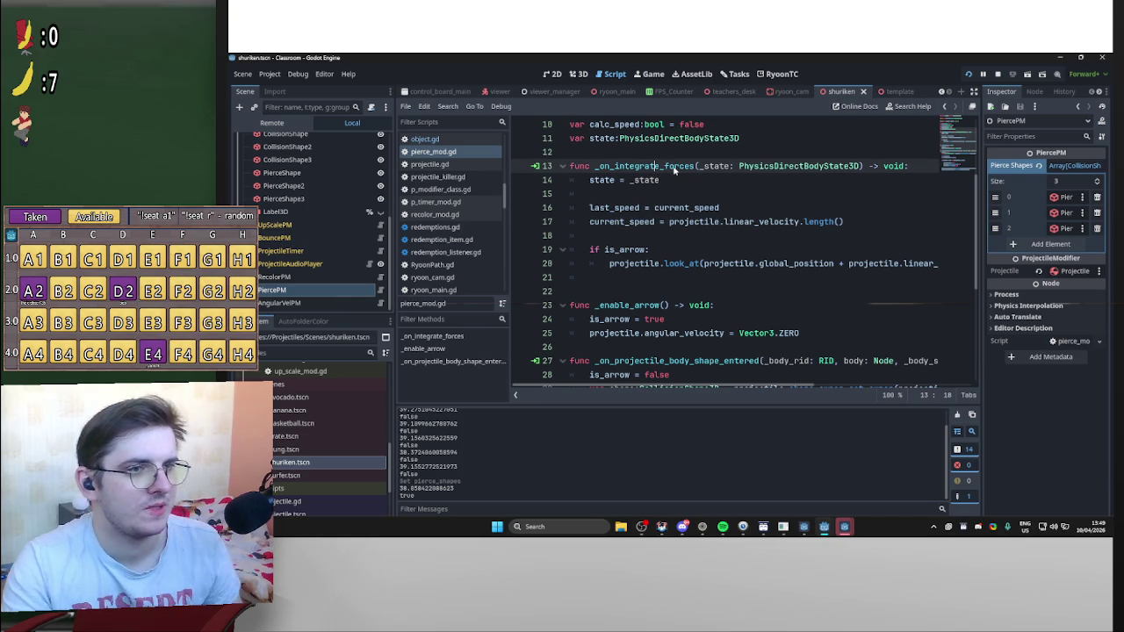
pyautogui.keyDown('ctrl'); pyautogui.click(742, 167); pyautogui.keyUp('ctrl')
pyautogui.scroll(-5, 734, 235)
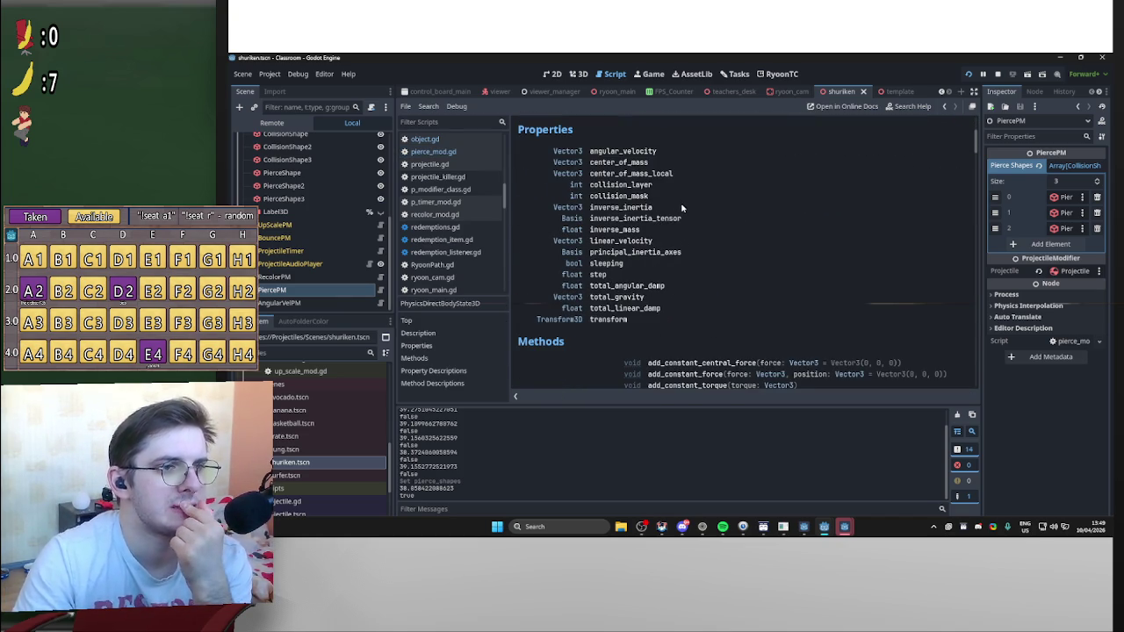
# Find and select get_contact_count() in the PhysicsDirectBodyState3D methods
pyautogui.scroll(-5, 640, 253)
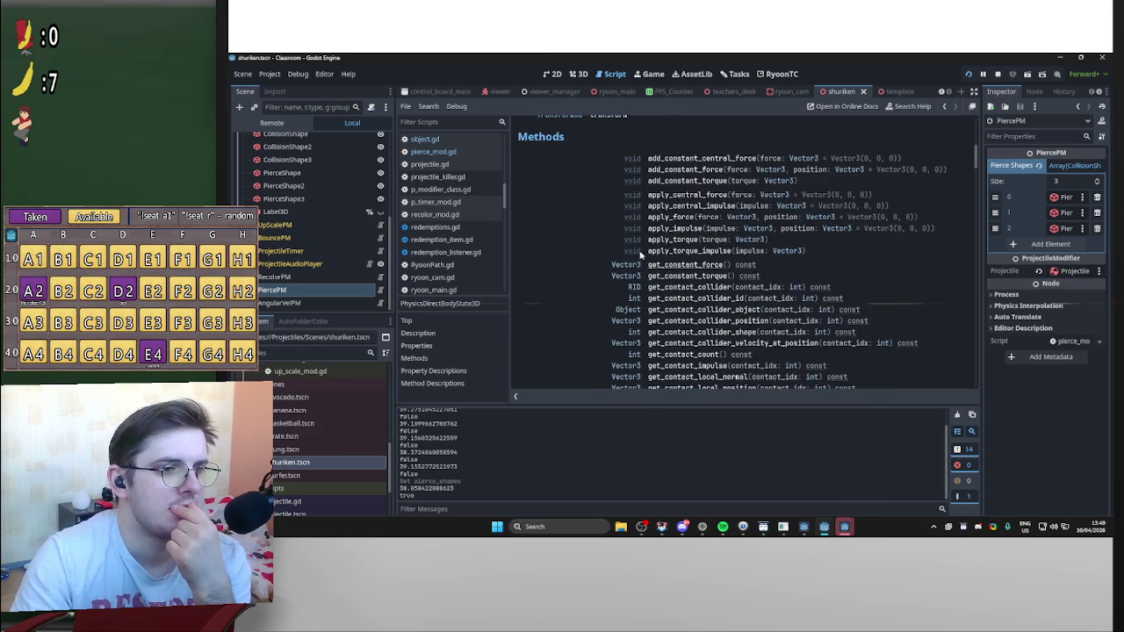
pyautogui.scroll(-2, 576, 263)
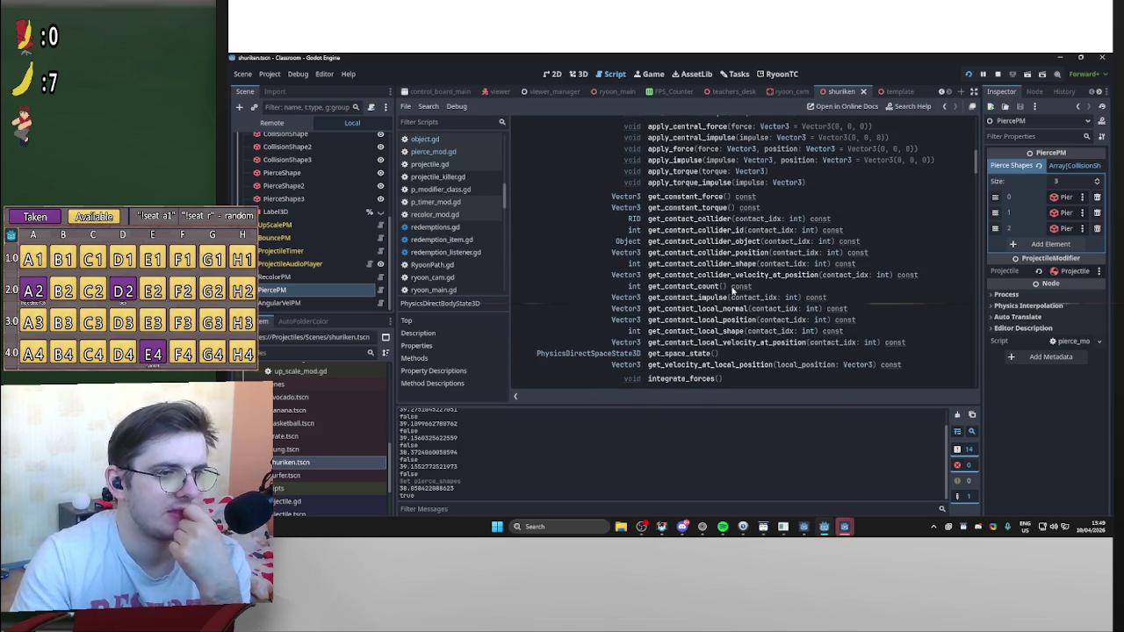
pyautogui.moveTo(648, 288); pyautogui.dragTo(728, 292)
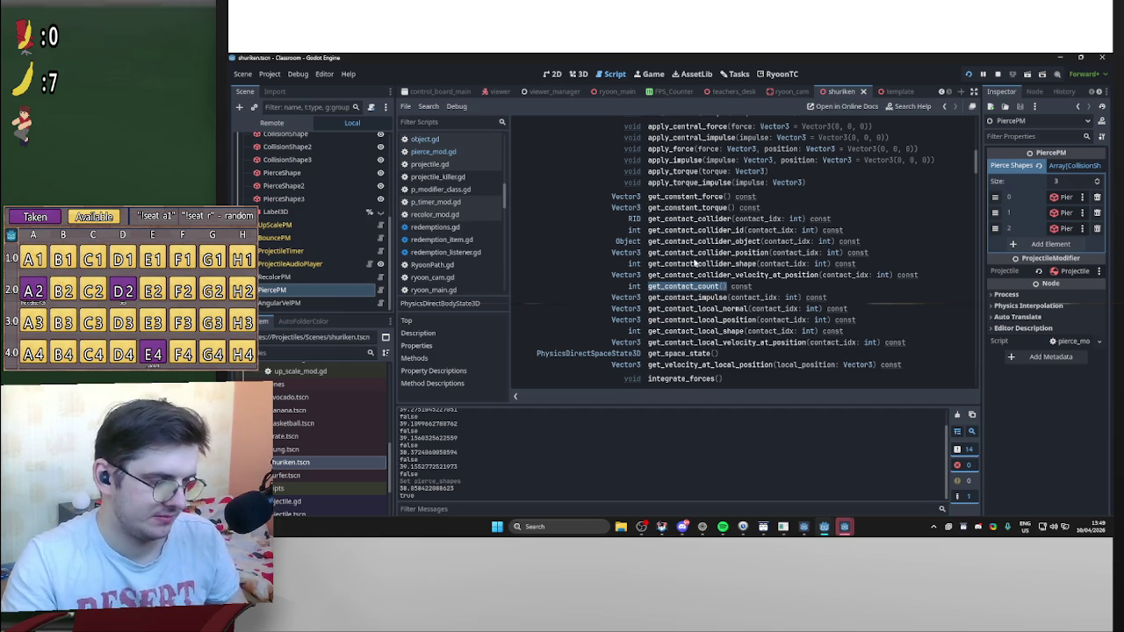
# Go back to pierce_mod.gd and place the caret on empty line 15
pyautogui.hotkey('alt', 'Left')
pyautogui.scroll(-1, 652, 255)
pyautogui.scroll(3, 657, 237)
pyautogui.click(617, 193)
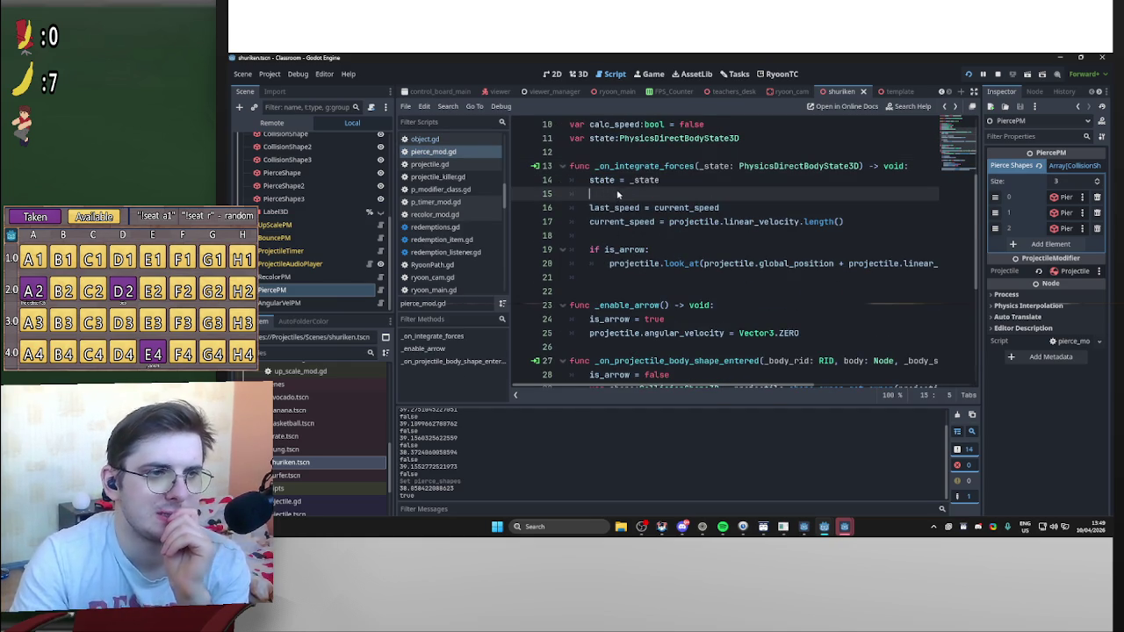
# Draft a print(_state.get_contact_count()) line in _integrate_forces, then delete it
pyautogui.press('Return')
pyautogui.write('p')
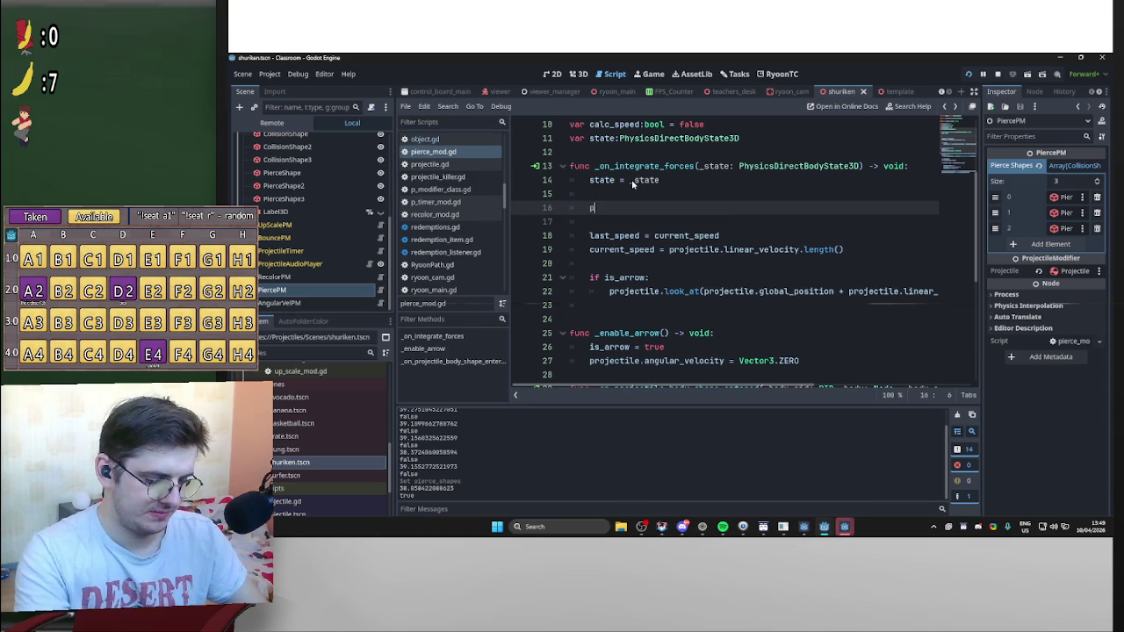
pyautogui.write('rint(get_contact_count()')
pyautogui.press('Return')
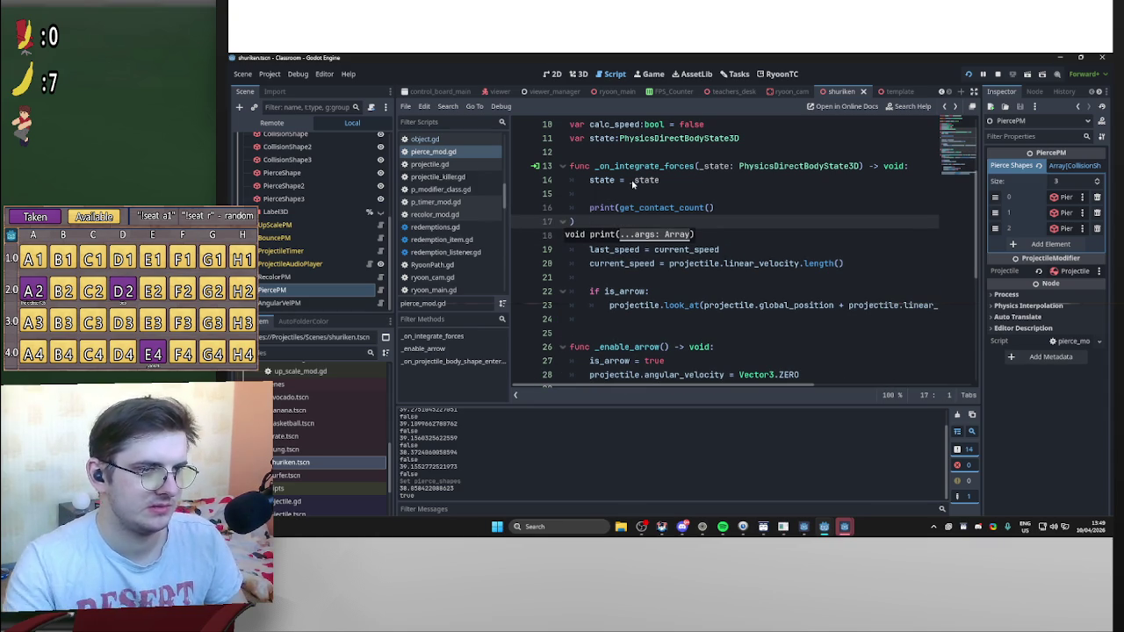
pyautogui.press('BackSpace')
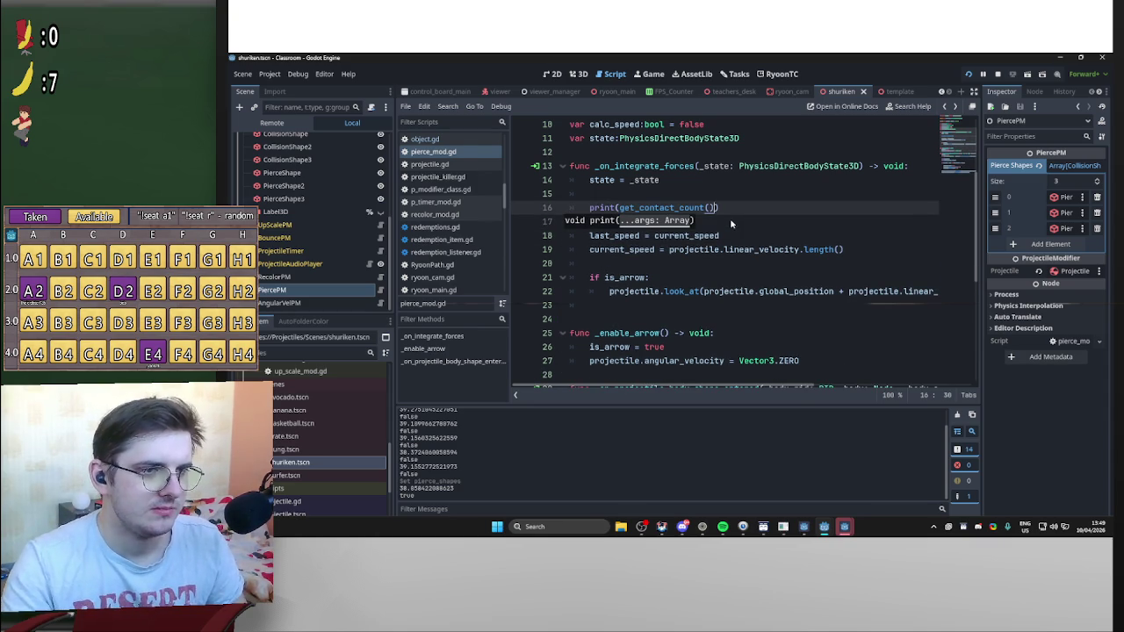
pyautogui.moveTo(729, 167); pyautogui.dragTo(700, 167)
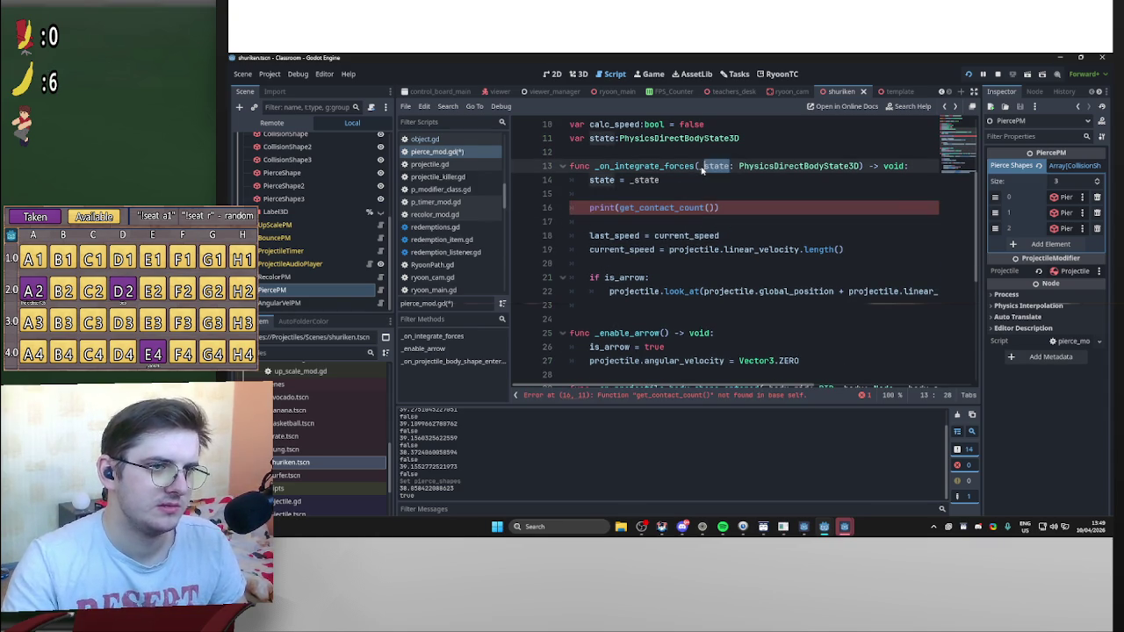
pyautogui.hotkey('ctrl', 'c')
pyautogui.click(619, 208)
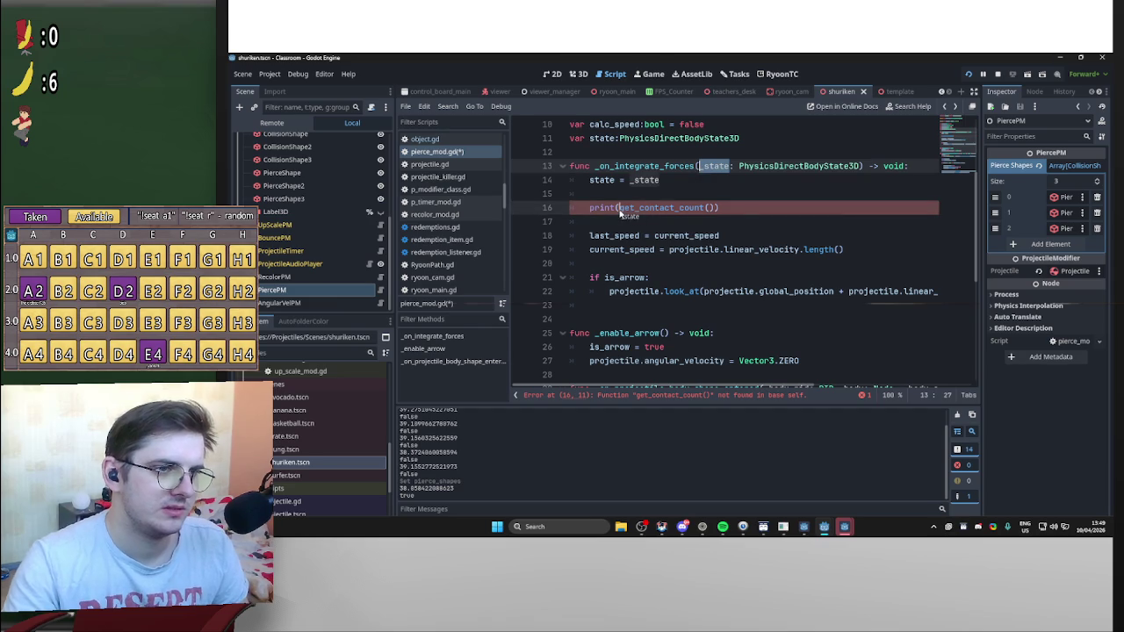
pyautogui.hotkey('ctrl', 'v')
pyautogui.write('.')
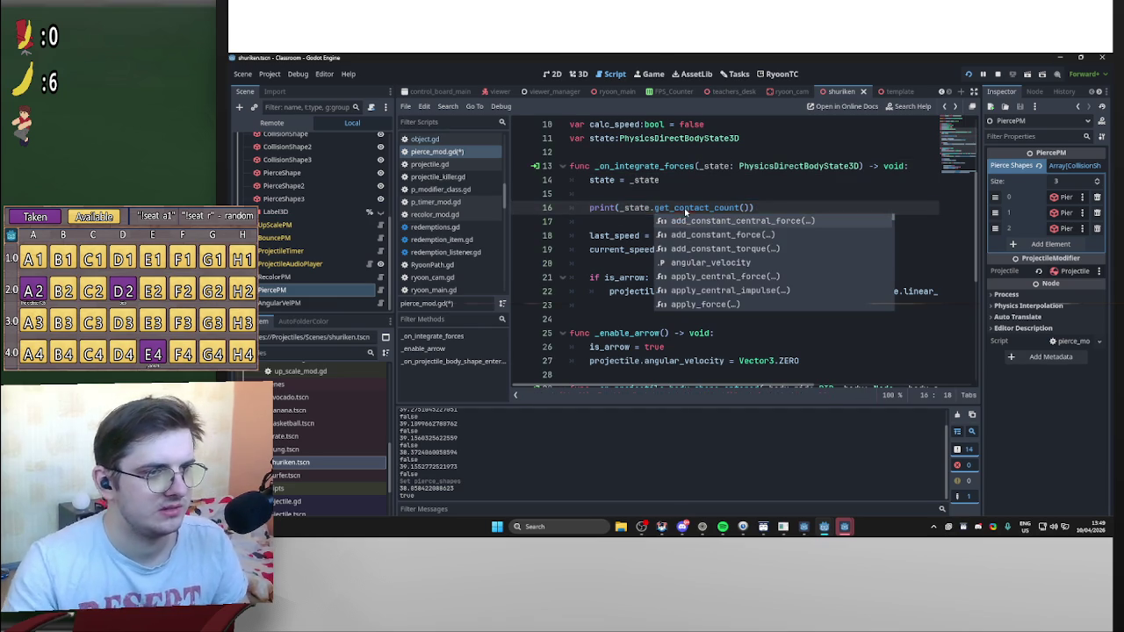
pyautogui.click(628, 224)
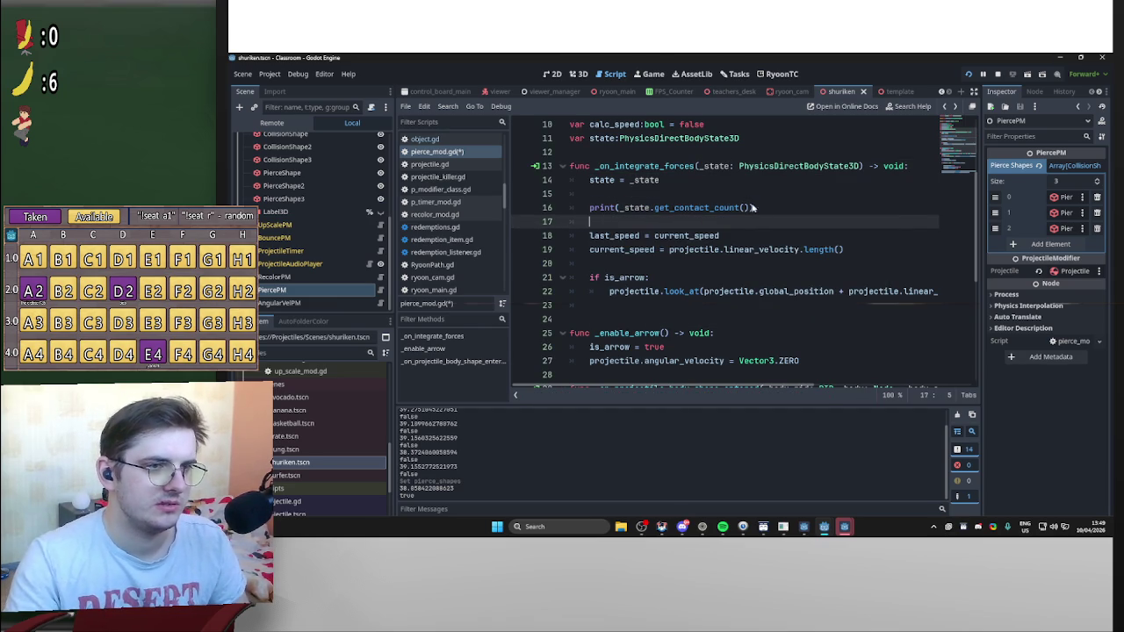
pyautogui.moveTo(753, 207); pyautogui.dragTo(591, 208)
pyautogui.press('Delete')
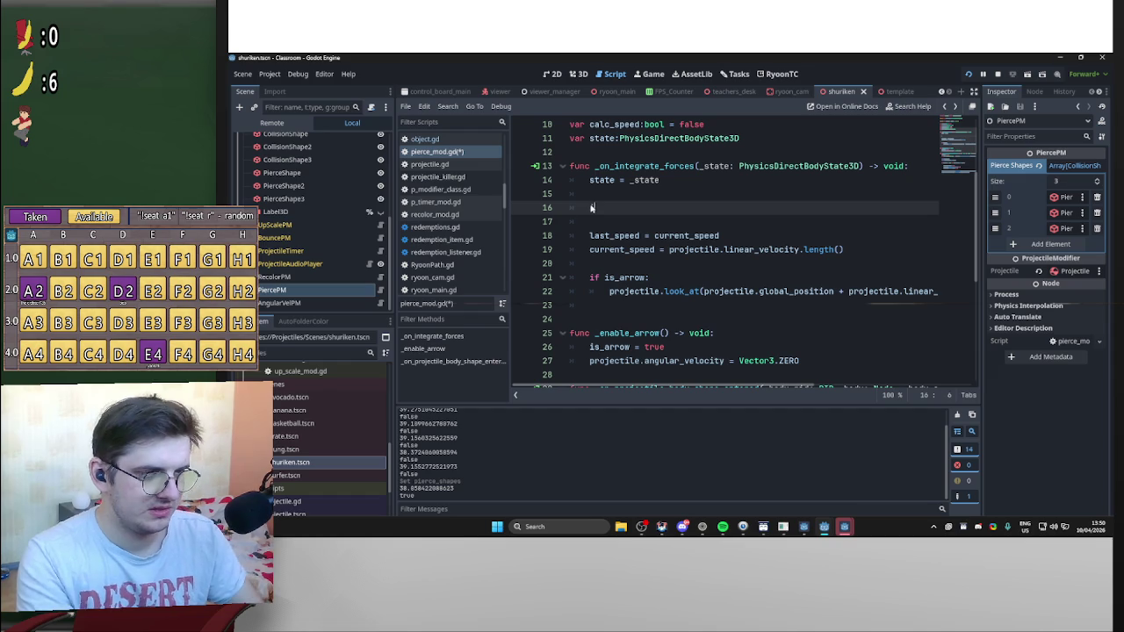
# Write the `if _state.get_contact_count() > 0:` condition on line 16
pyautogui.write('ifstate = ')
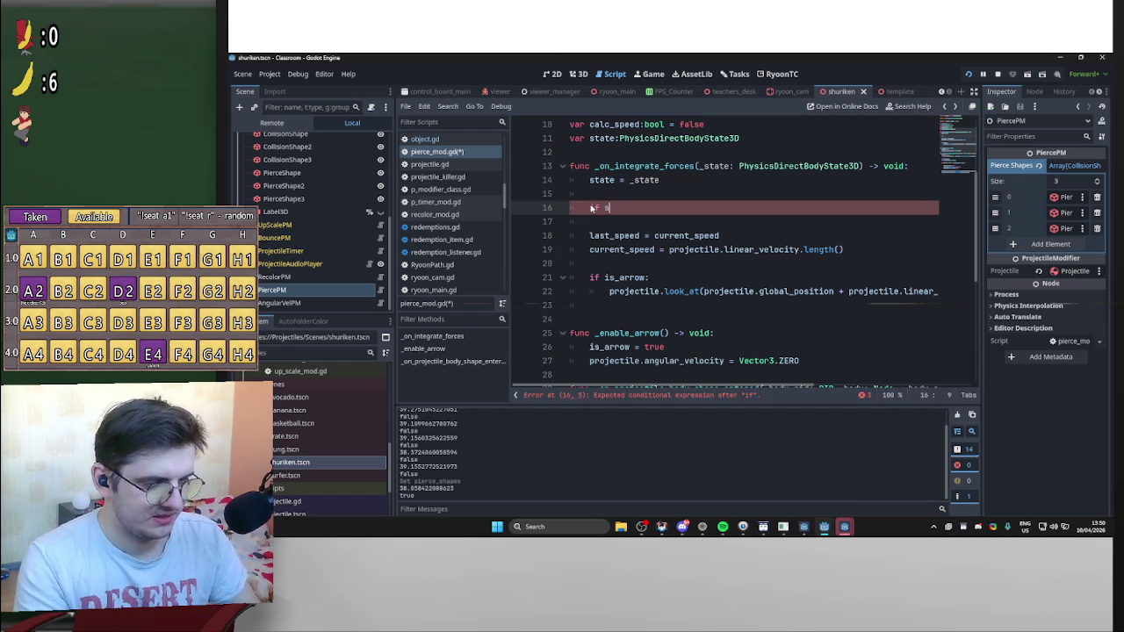
pyautogui.write('_state')
pyautogui.click(686, 200)
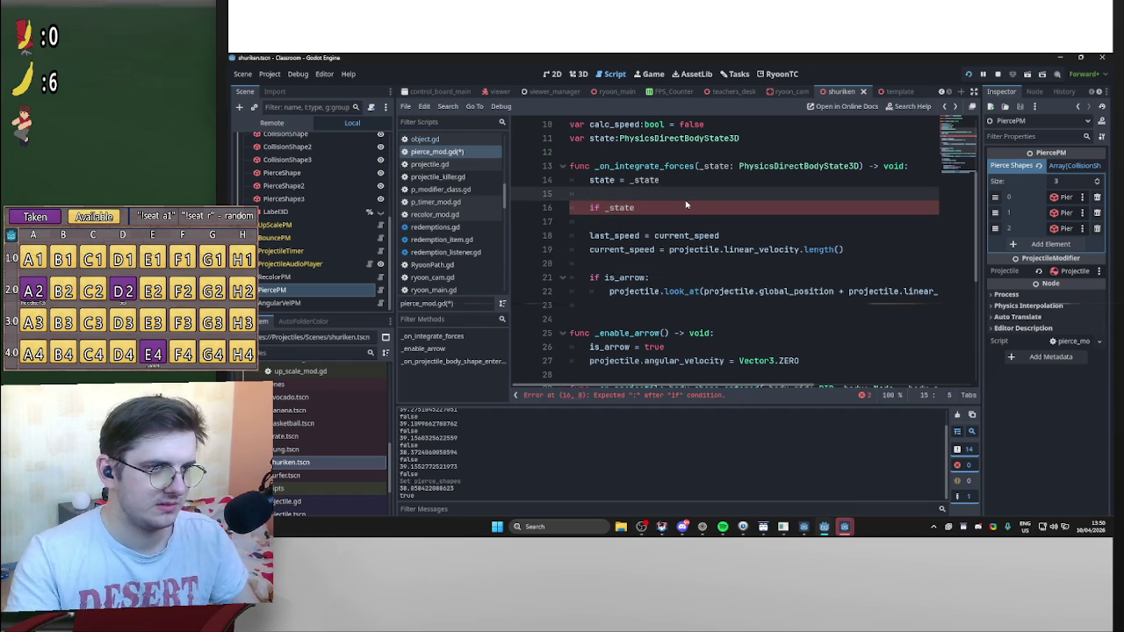
pyautogui.click(685, 209)
pyautogui.write('get_contact_count(')
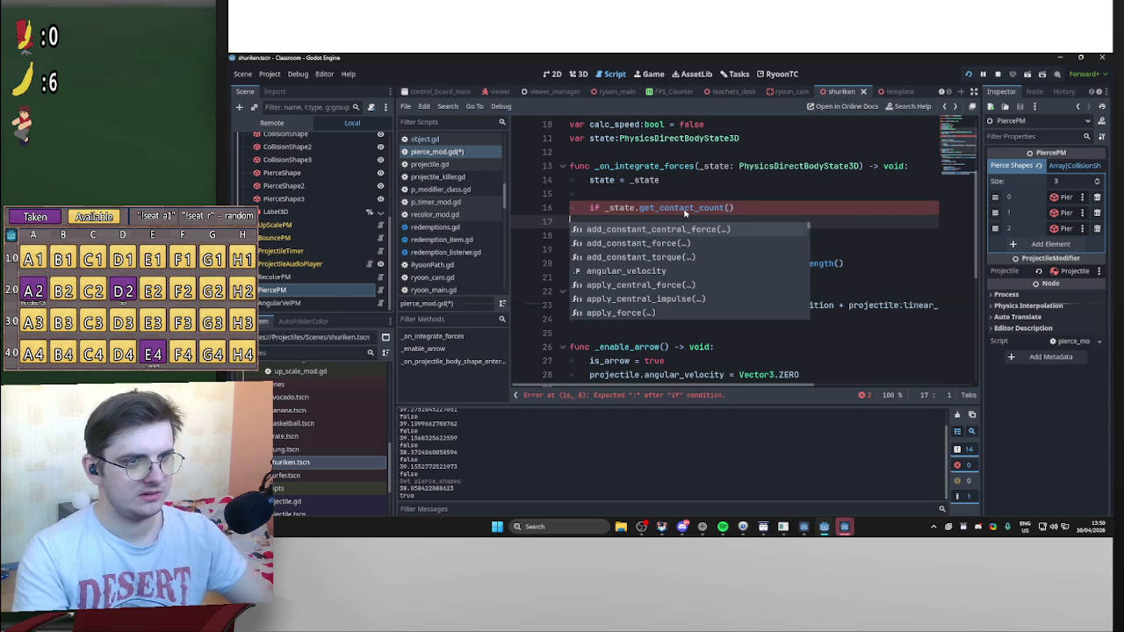
pyautogui.press('Return')
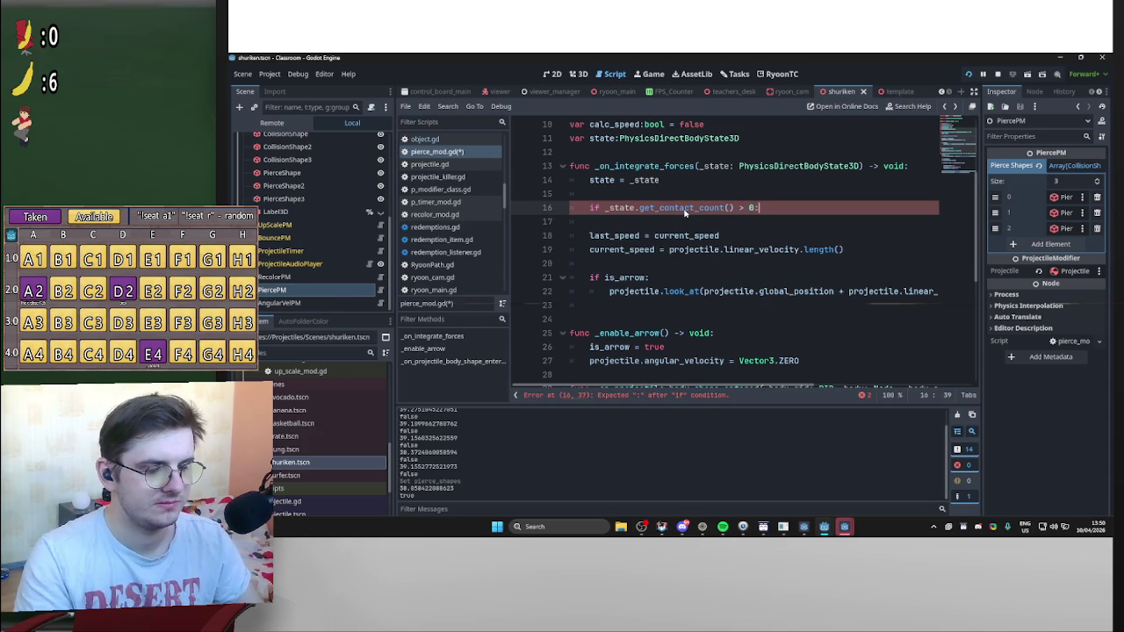
# Print projectile.global_position inside the if block and save the script
pyautogui.press('Return')
pyautogui.write('print(')
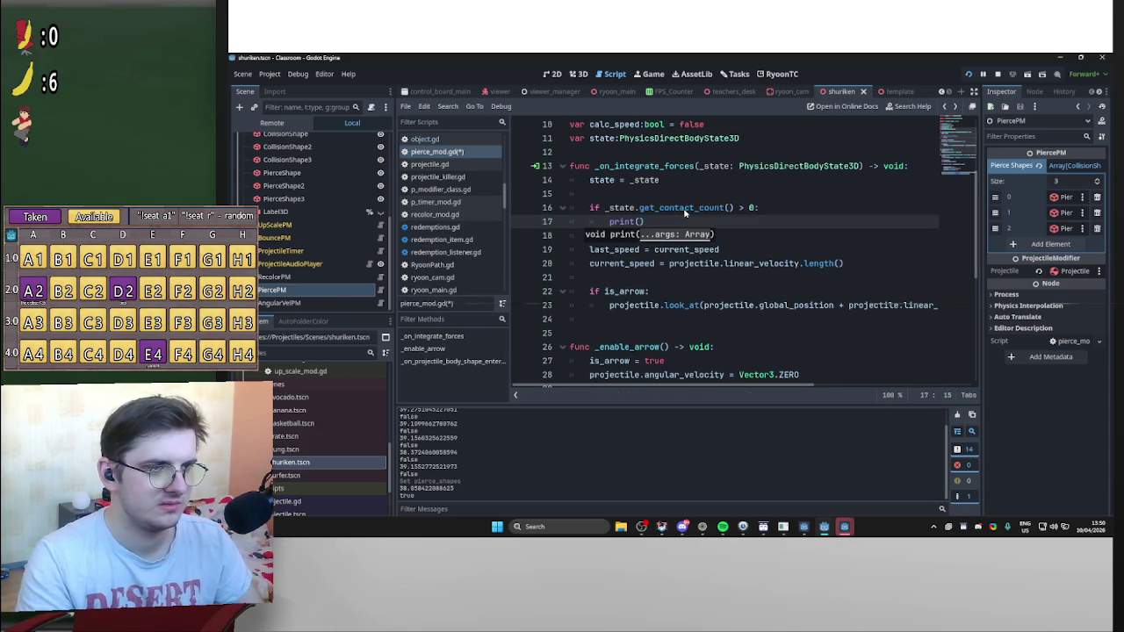
pyautogui.write('pro')
pyautogui.press('Return')
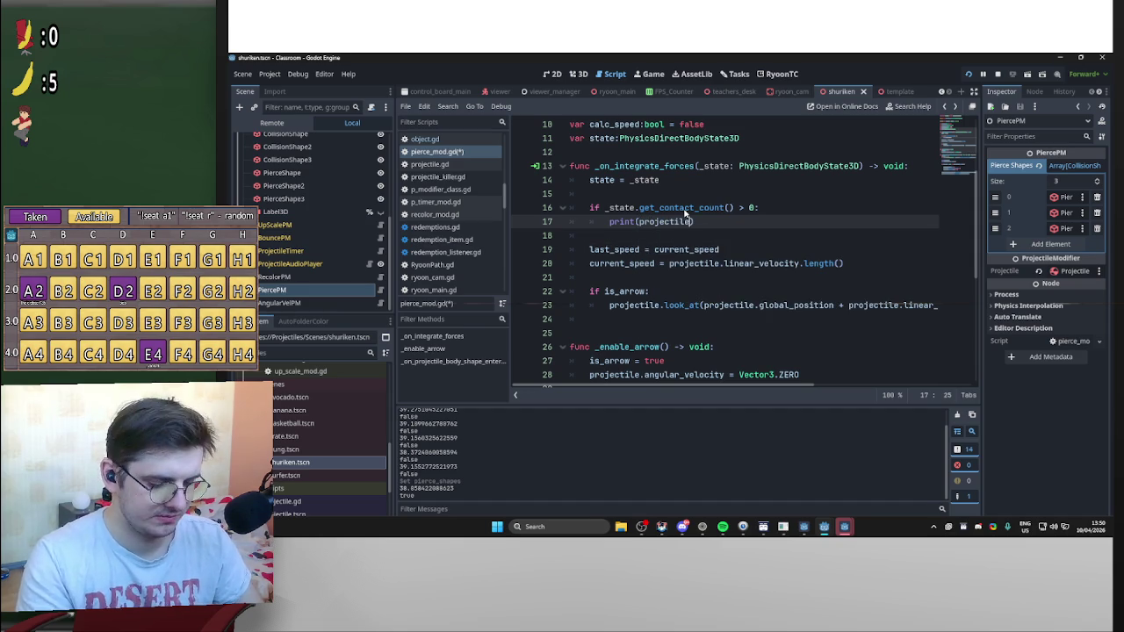
pyautogui.write('.glo')
pyautogui.press('Down')
pyautogui.press('Return')
pyautogui.hotkey('ctrl', 's')
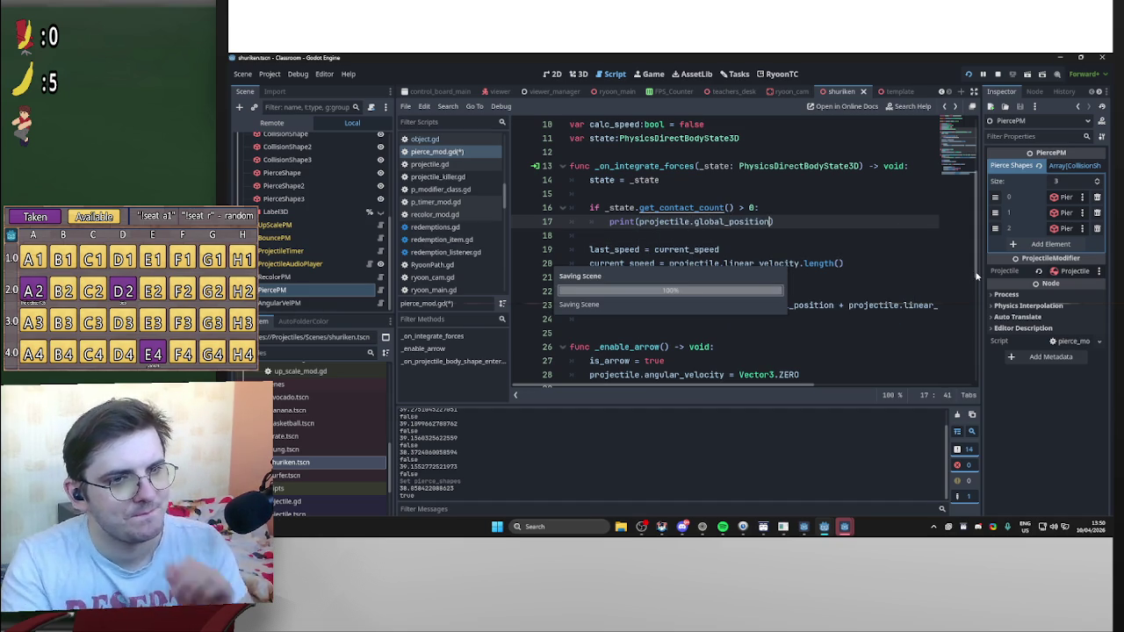
pyautogui.moveTo(973, 281); pyautogui.dragTo(982, 401)
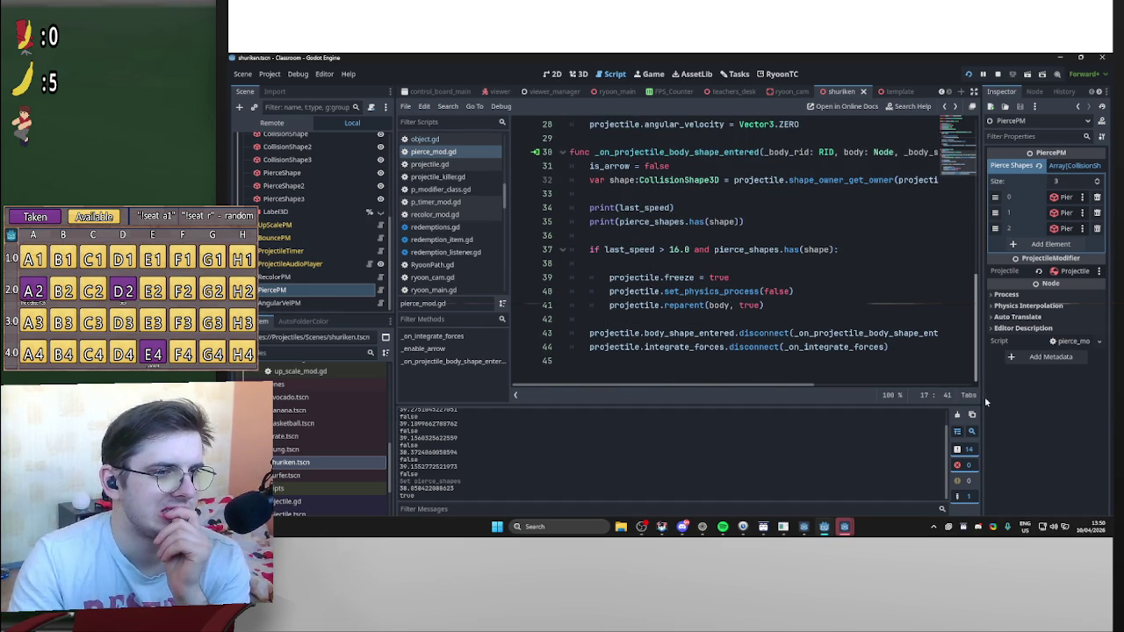
# Copy the global_position print line and paste it below the reparent call
pyautogui.scroll(6, 764, 229)
pyautogui.moveTo(773, 222); pyautogui.dragTo(612, 226)
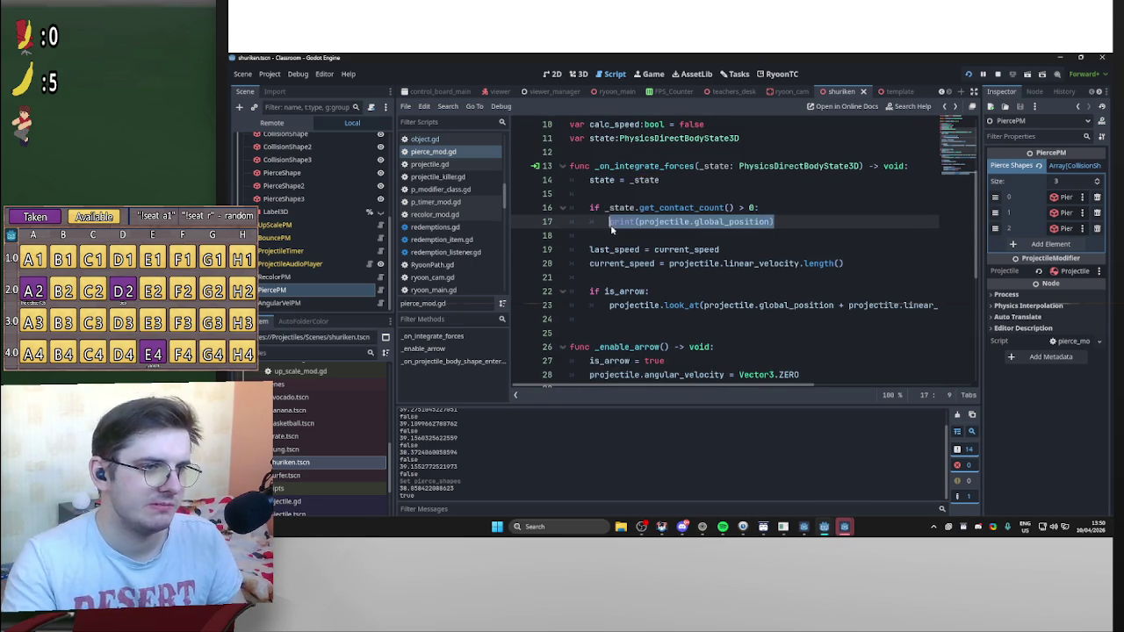
pyautogui.scroll(-6, 692, 363)
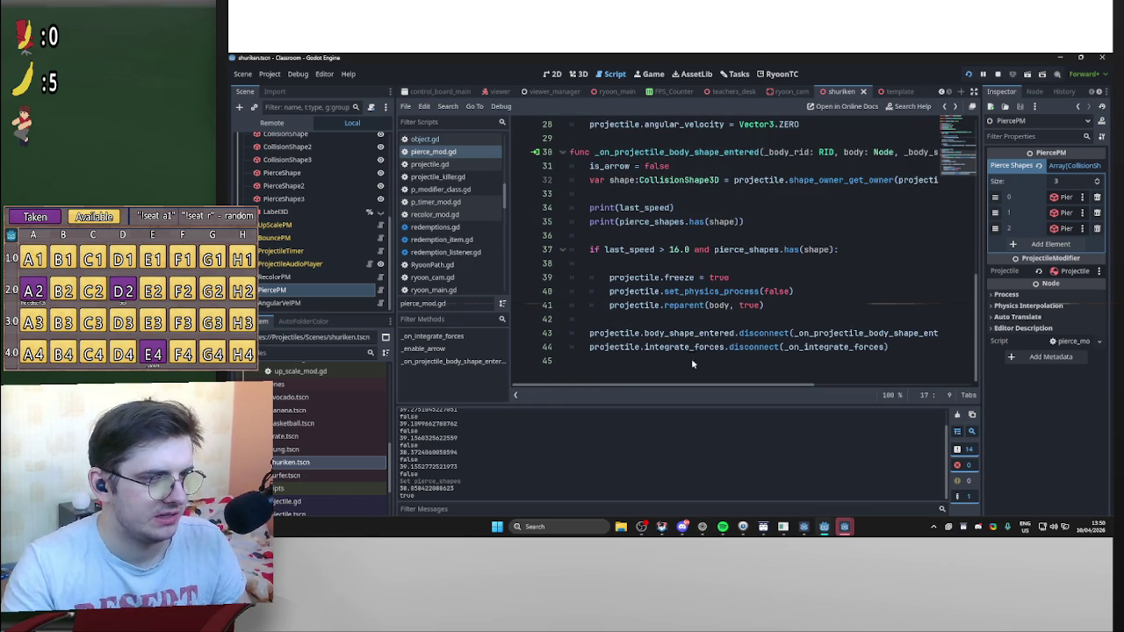
pyautogui.click(778, 304)
pyautogui.press('Return')
pyautogui.press('Return')
pyautogui.hotkey('ctrl', 'v')
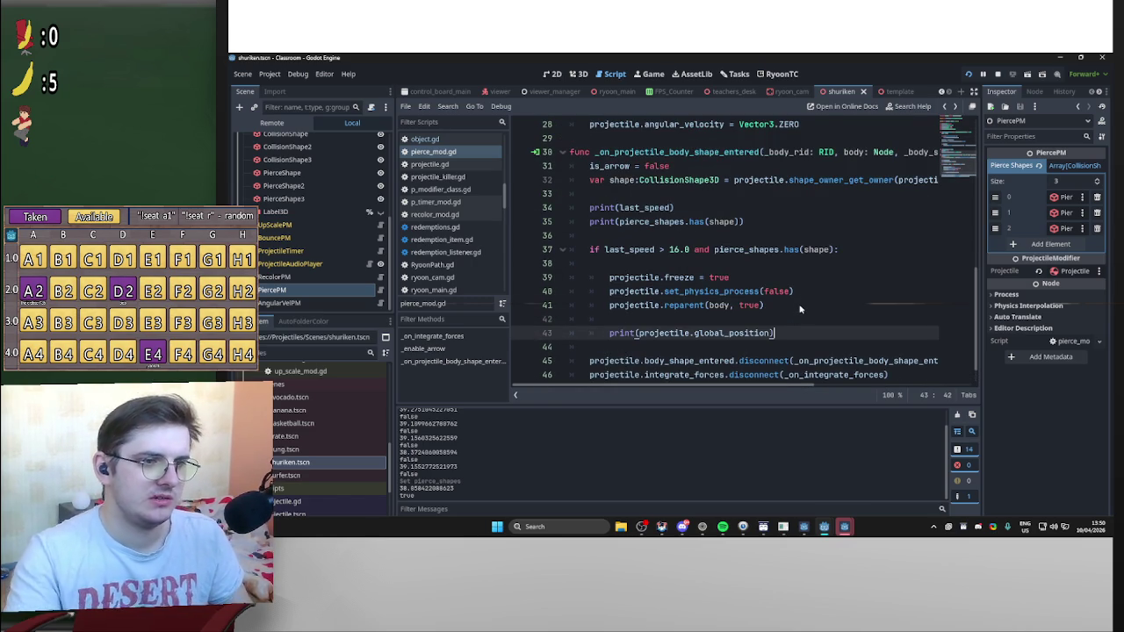
# Delete the speed and shape debug prints, save, and run the game
pyautogui.moveTo(581, 236); pyautogui.dragTo(571, 207)
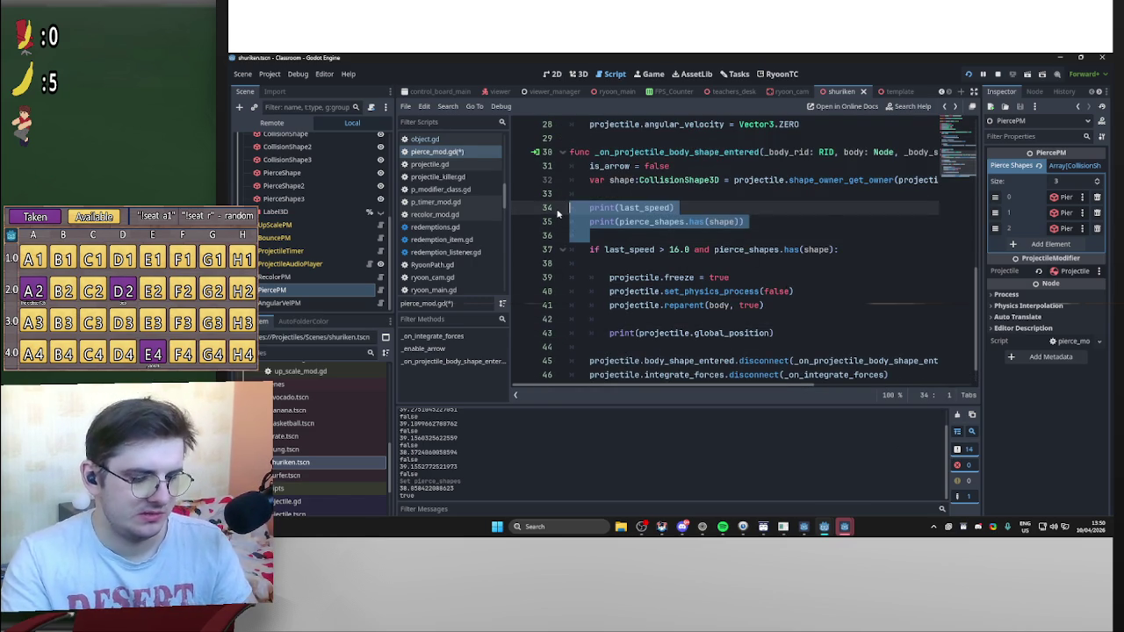
pyautogui.press('BackSpace')
pyautogui.press('BackSpace')
pyautogui.hotkey('ctrl', 's')
pyautogui.press('F5')
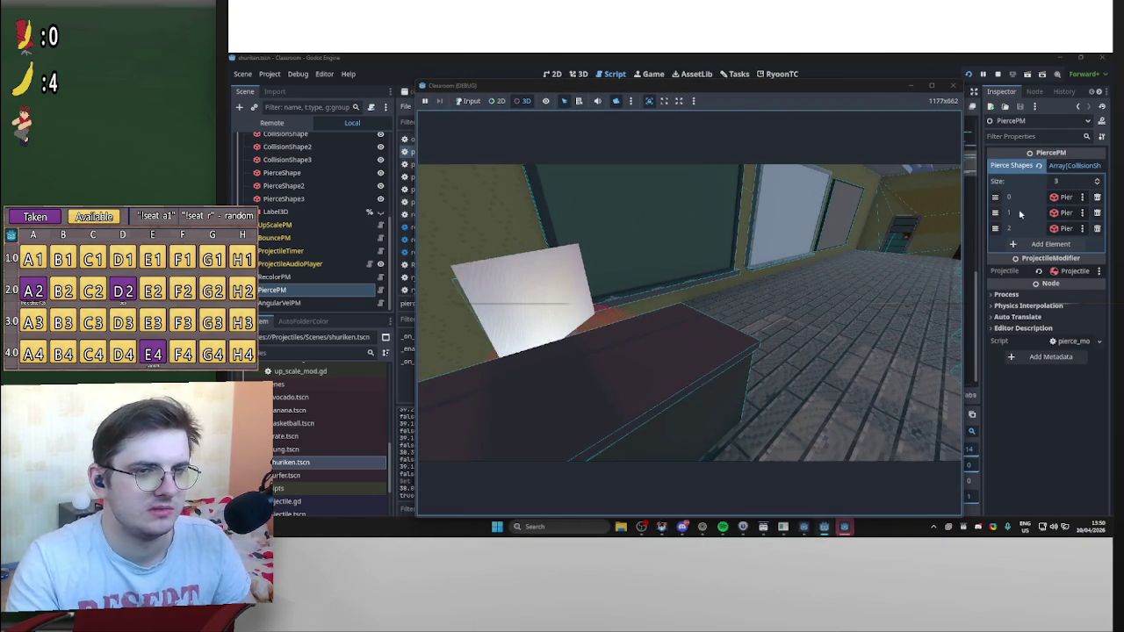
# Throw three shurikens into a desk in the running Classroom game
pyautogui.moveTo(873, 85)
pyautogui.mouseDown()
pyautogui.moveTo(879, 394)
pyautogui.moveTo(841, 89)
pyautogui.mouseUp()
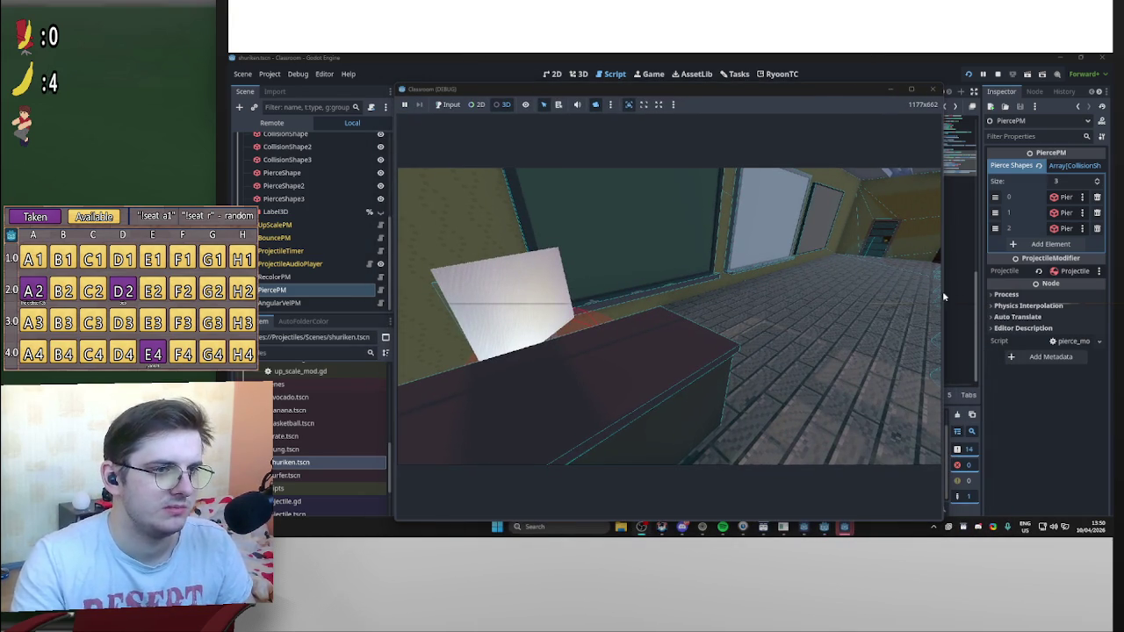
pyautogui.click(669, 321)
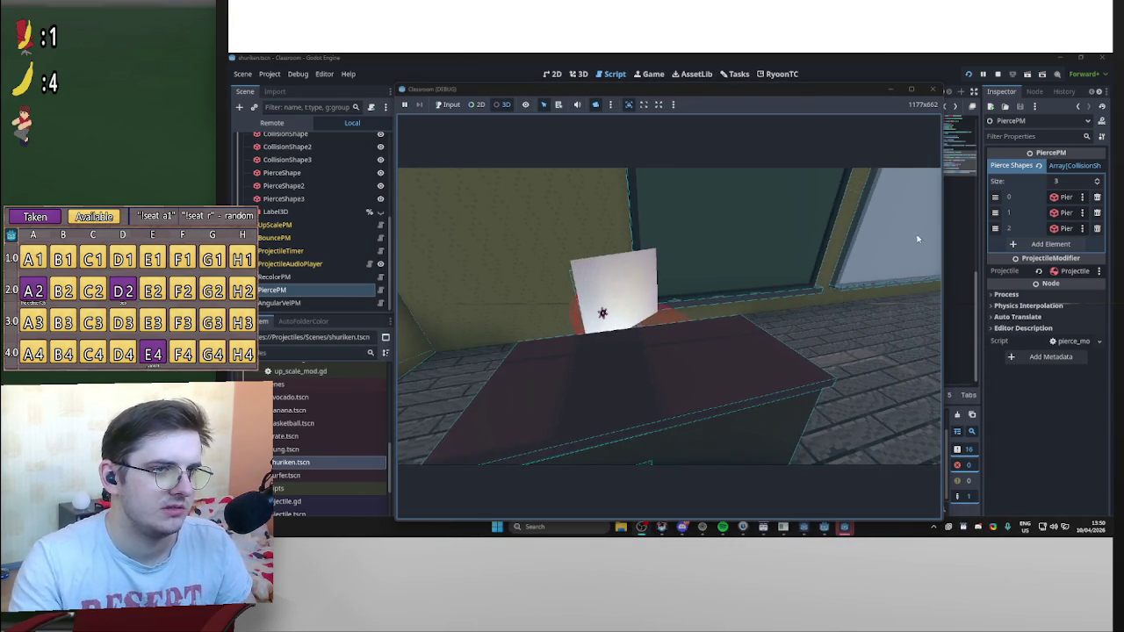
pyautogui.click(668, 321)
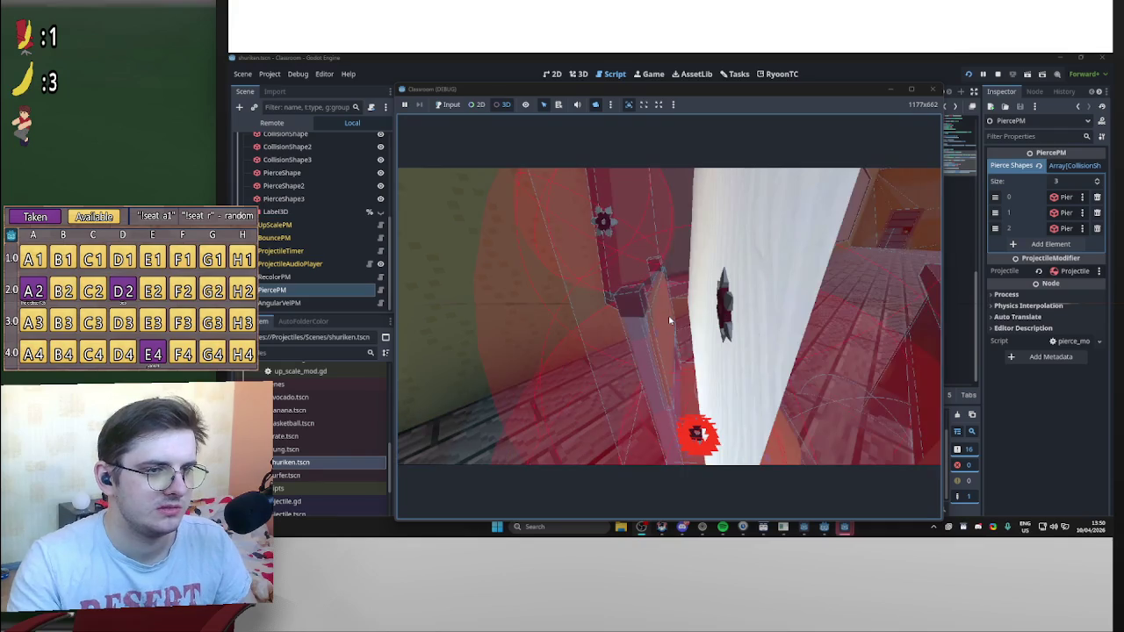
pyautogui.click(669, 320)
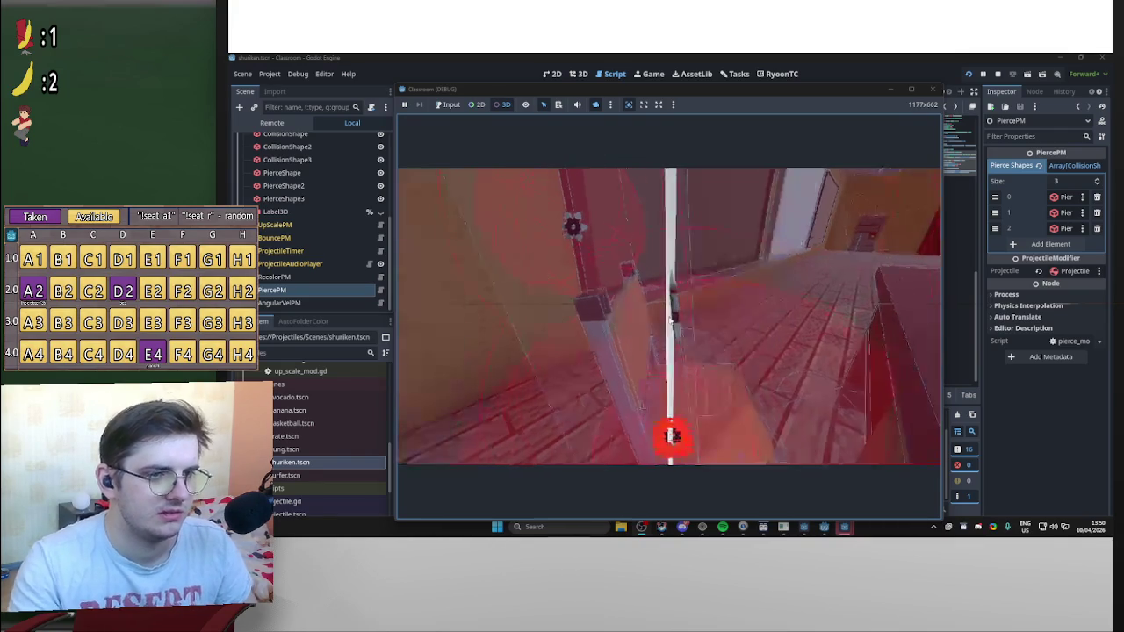
pyautogui.moveTo(787, 101)
pyautogui.mouseDown()
pyautogui.moveTo(992, 122)
pyautogui.moveTo(1008, 130)
pyautogui.moveTo(946, 168)
pyautogui.moveTo(953, 114)
pyautogui.moveTo(997, 128)
pyautogui.moveTo(1041, 155)
pyautogui.moveTo(1041, 219)
pyautogui.moveTo(738, 84)
pyautogui.mouseUp()
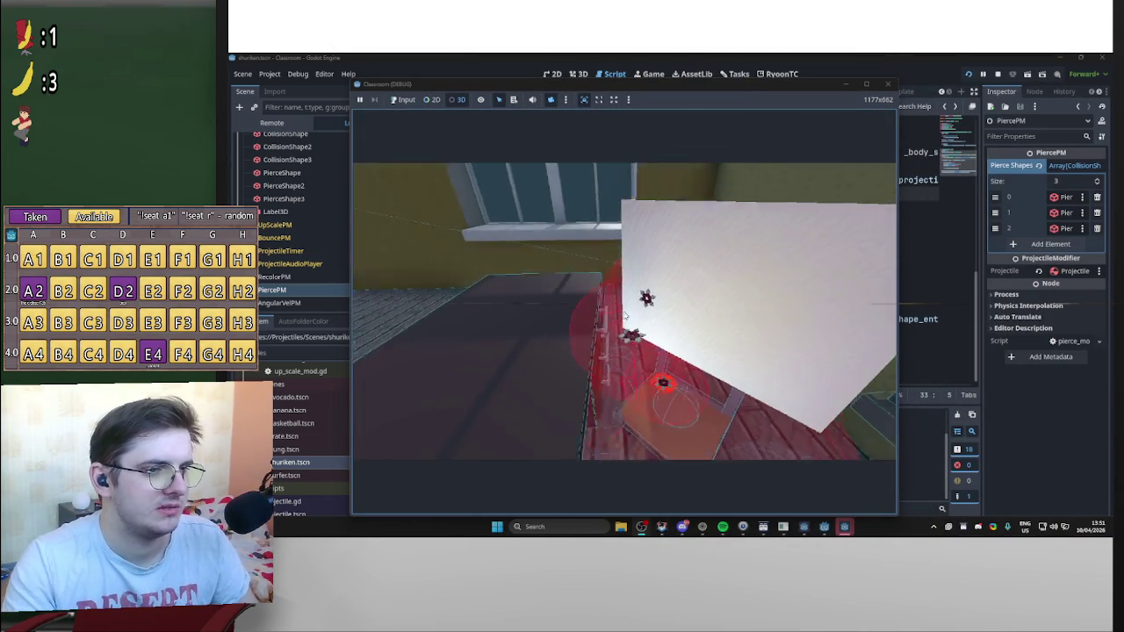
pyautogui.moveTo(727, 90)
pyautogui.mouseDown()
pyautogui.moveTo(881, 313)
pyautogui.moveTo(961, 349)
pyautogui.moveTo(916, 321)
pyautogui.moveTo(801, 101)
pyautogui.mouseUp()
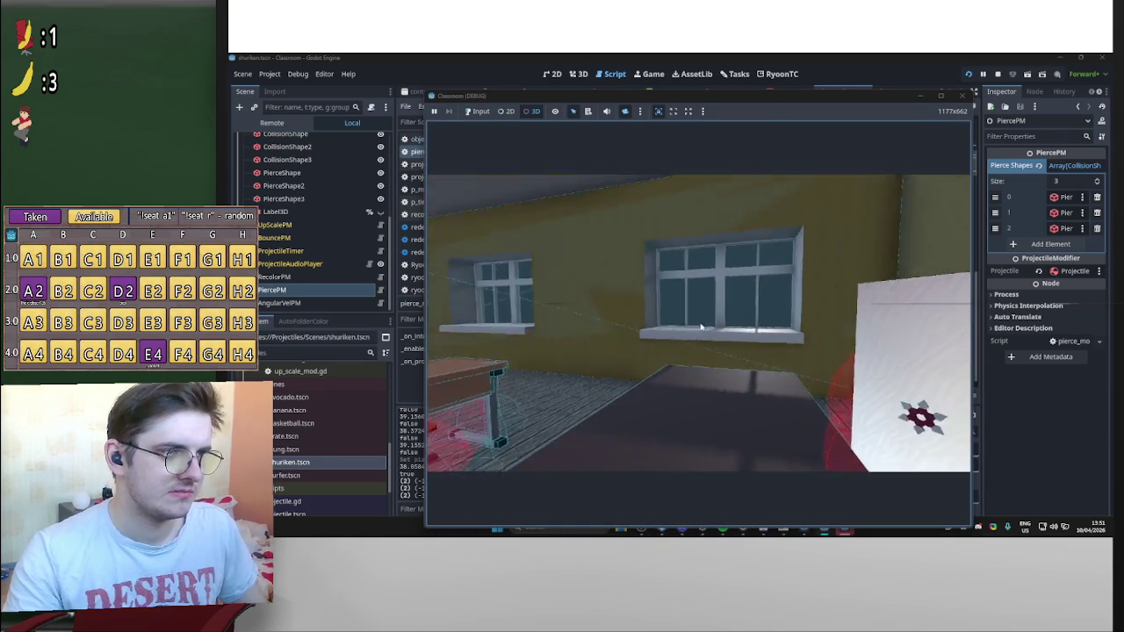
# Enable in-game object picking and pick the desk's collision shape for remote inspection
pyautogui.click(607, 110)
pyautogui.click(624, 110)
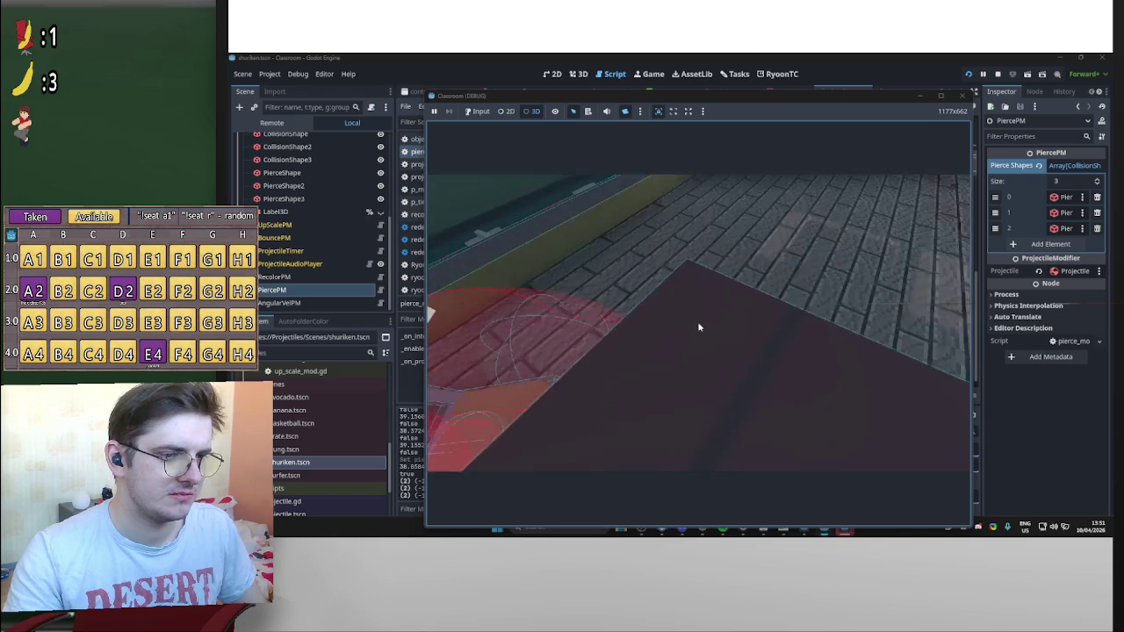
pyautogui.click(699, 327)
pyautogui.scroll(-5, 699, 326)
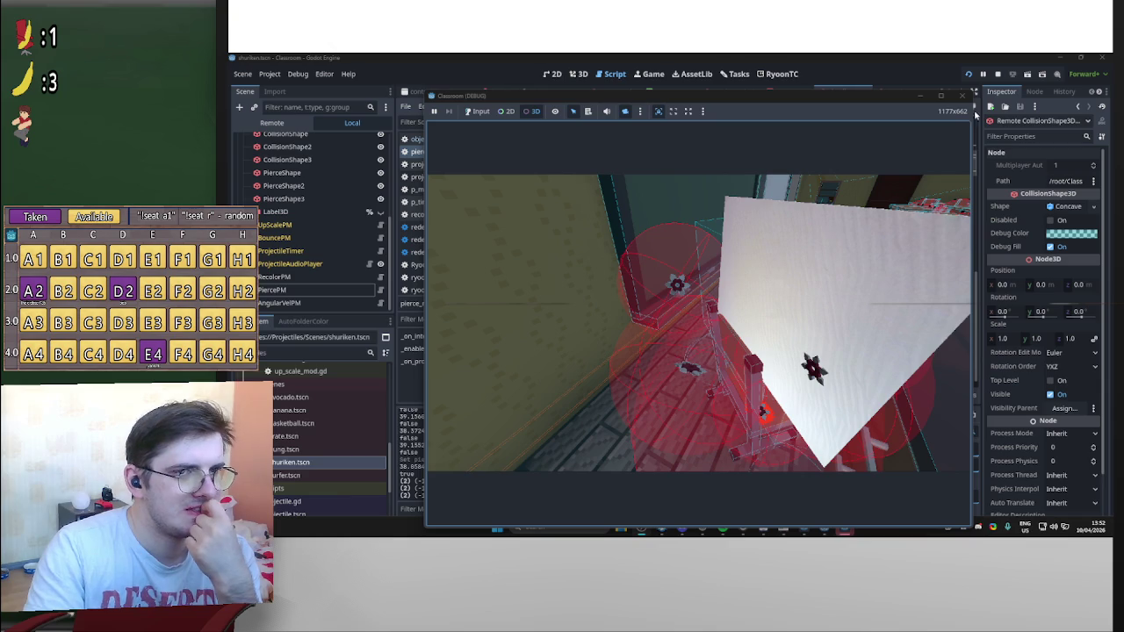
pyautogui.moveTo(880, 96); pyautogui.dragTo(918, 322)
pyautogui.scroll(5, 835, 245)
pyautogui.scroll(3, 836, 245)
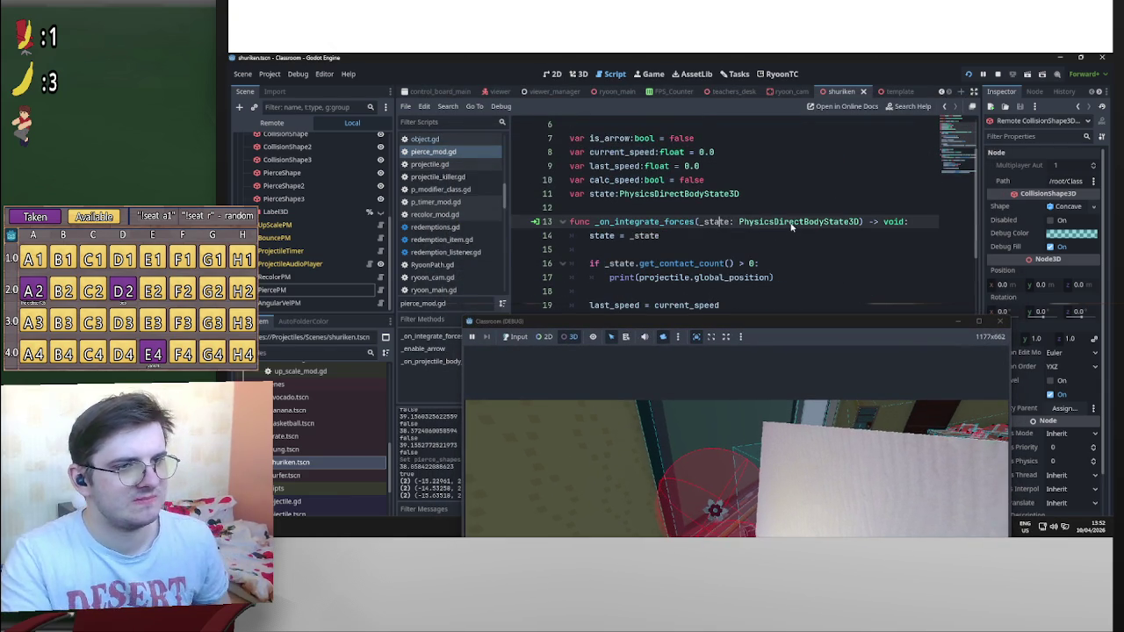
# Open the PhysicsDirectBodyState3D docs and read its step property and methods
pyautogui.keyDown('ctrl'); pyautogui.click(756, 222); pyautogui.keyUp('ctrl')
pyautogui.scroll(-5, 784, 216)
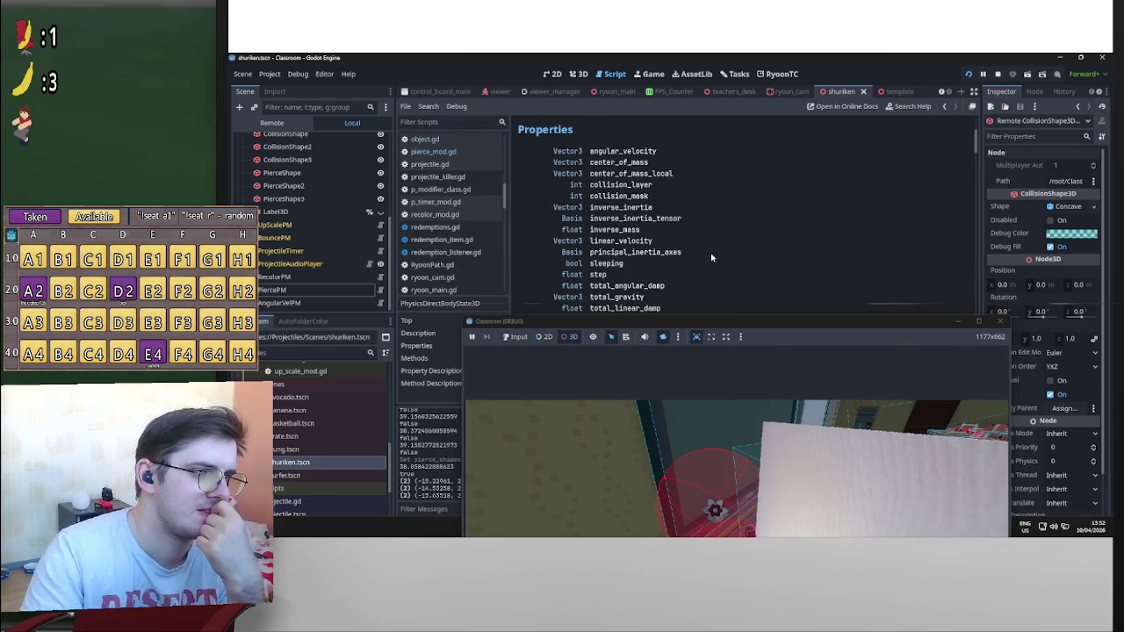
pyautogui.scroll(-1, 710, 257)
pyautogui.click(601, 243)
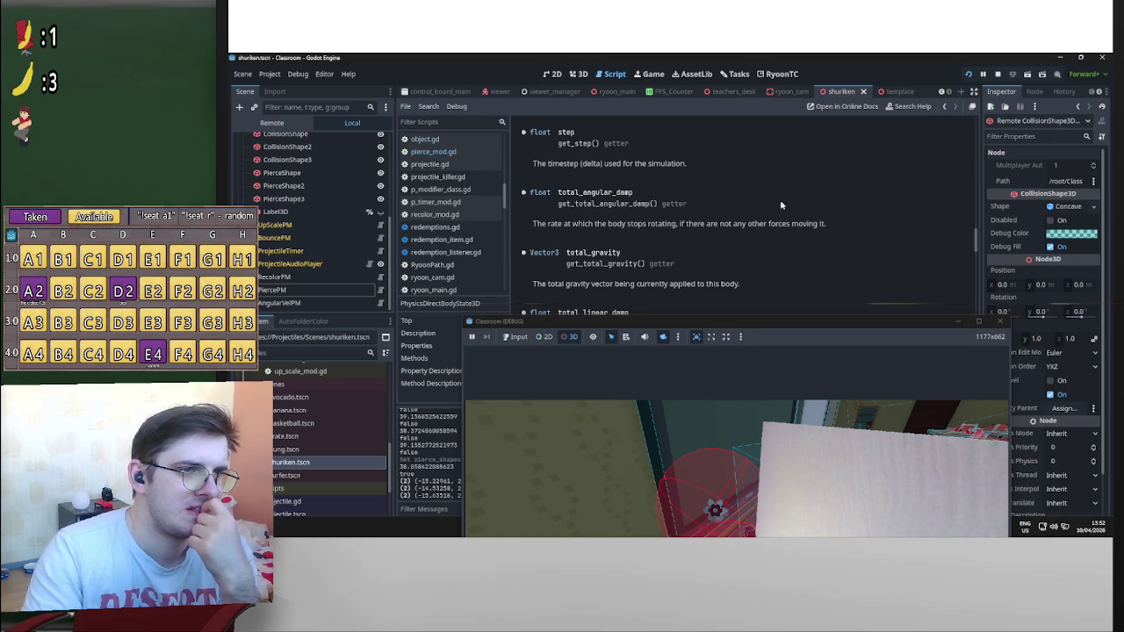
pyautogui.moveTo(977, 239); pyautogui.dragTo(978, 119)
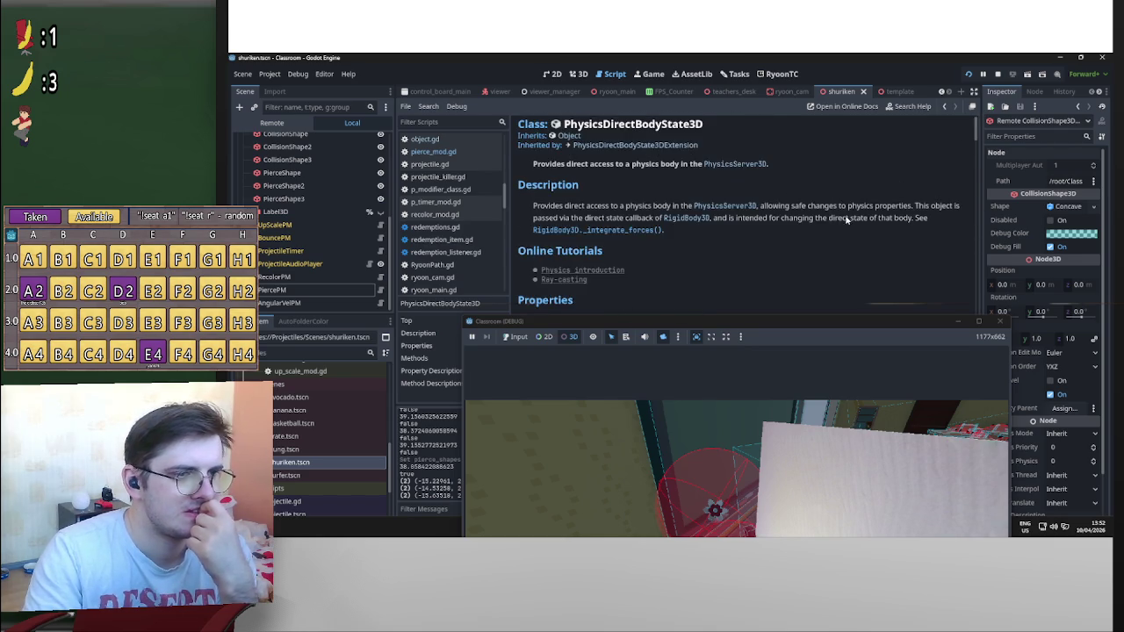
pyautogui.scroll(-3, 812, 274)
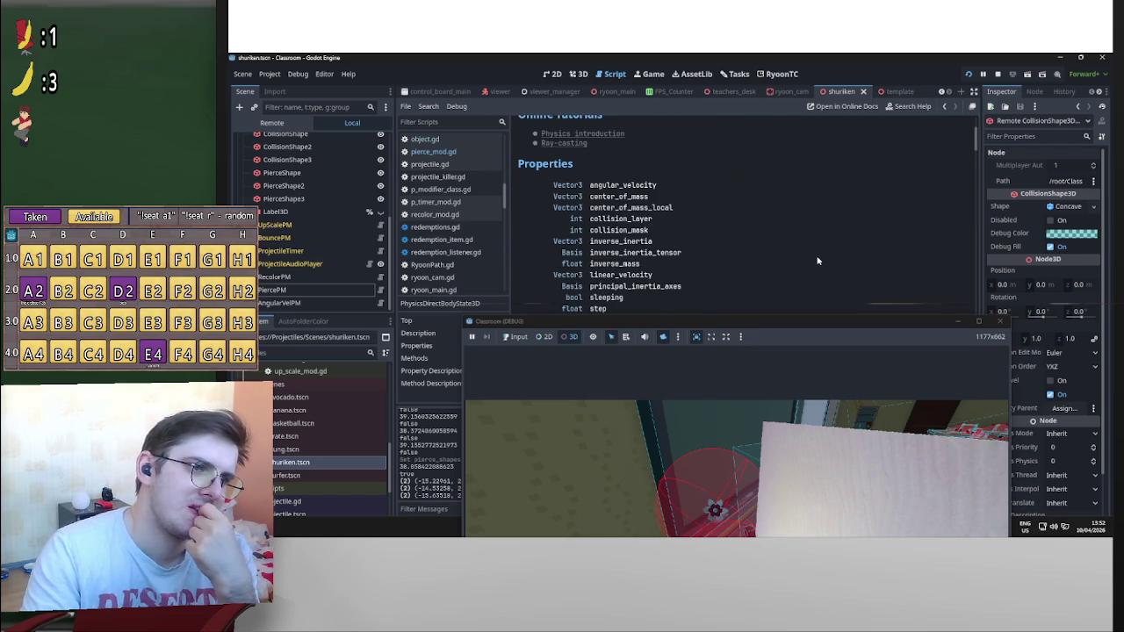
pyautogui.scroll(-2, 817, 260)
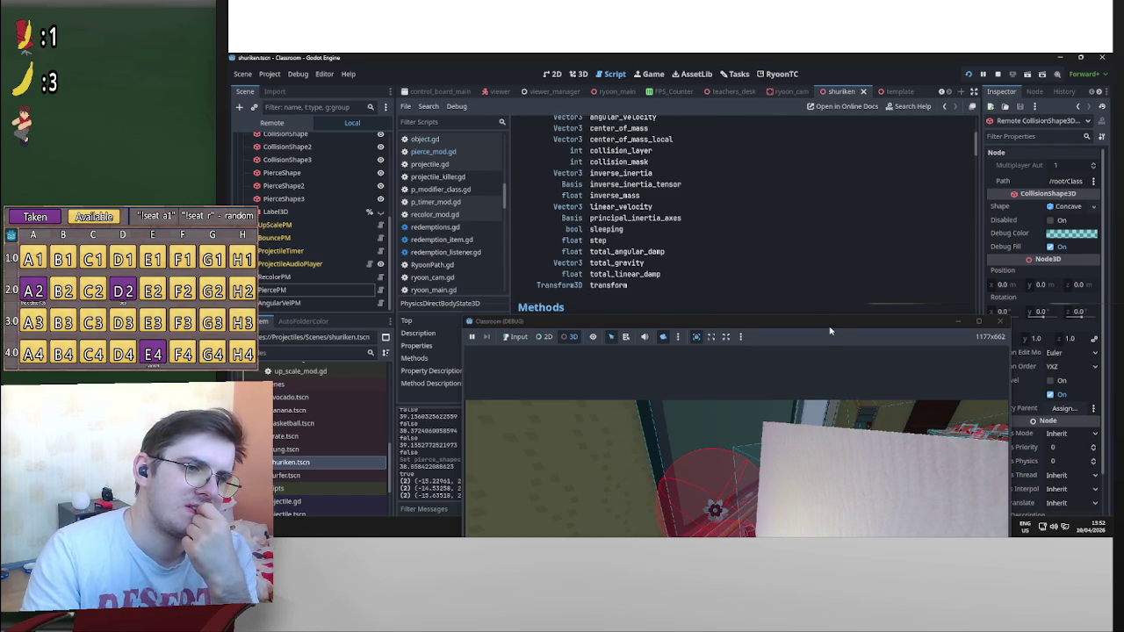
# Minimize the game window, clear the Output log, and return to pierce_mod.gd
pyautogui.moveTo(831, 322)
pyautogui.mouseDown()
pyautogui.moveTo(893, 363)
pyautogui.moveTo(961, 470)
pyautogui.moveTo(954, 452)
pyautogui.moveTo(738, 386)
pyautogui.mouseUp()
pyautogui.moveTo(784, 270)
pyautogui.mouseDown()
pyautogui.moveTo(844, 382)
pyautogui.moveTo(809, 413)
pyautogui.moveTo(840, 142)
pyautogui.moveTo(796, 58)
pyautogui.moveTo(771, 131)
pyautogui.mouseUp()
pyautogui.click(899, 131)
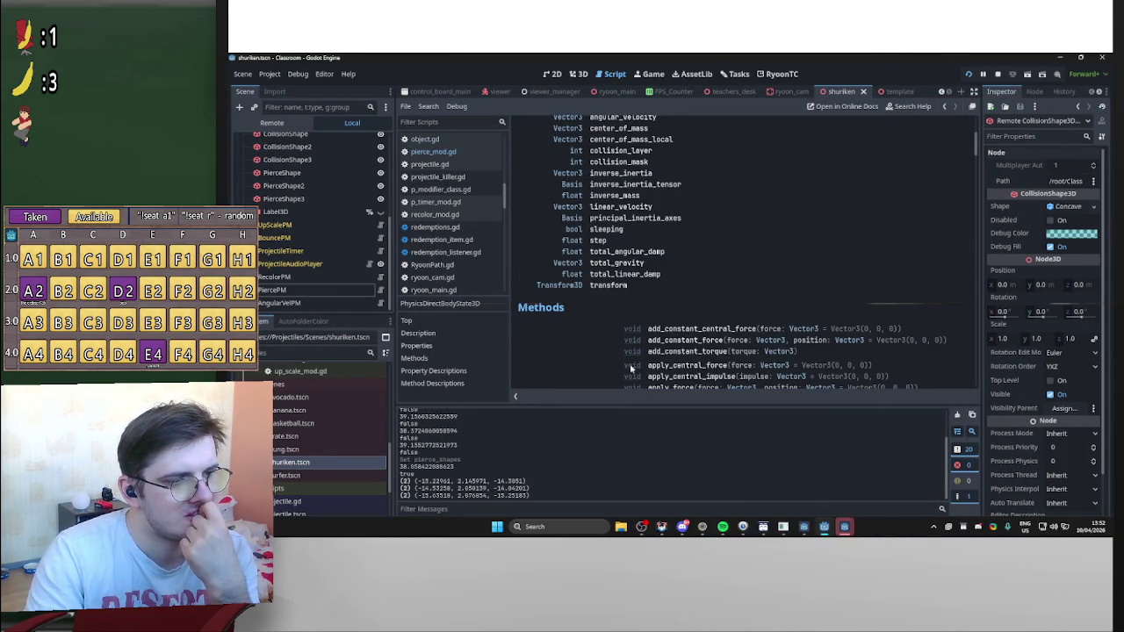
pyautogui.scroll(-3, 678, 331)
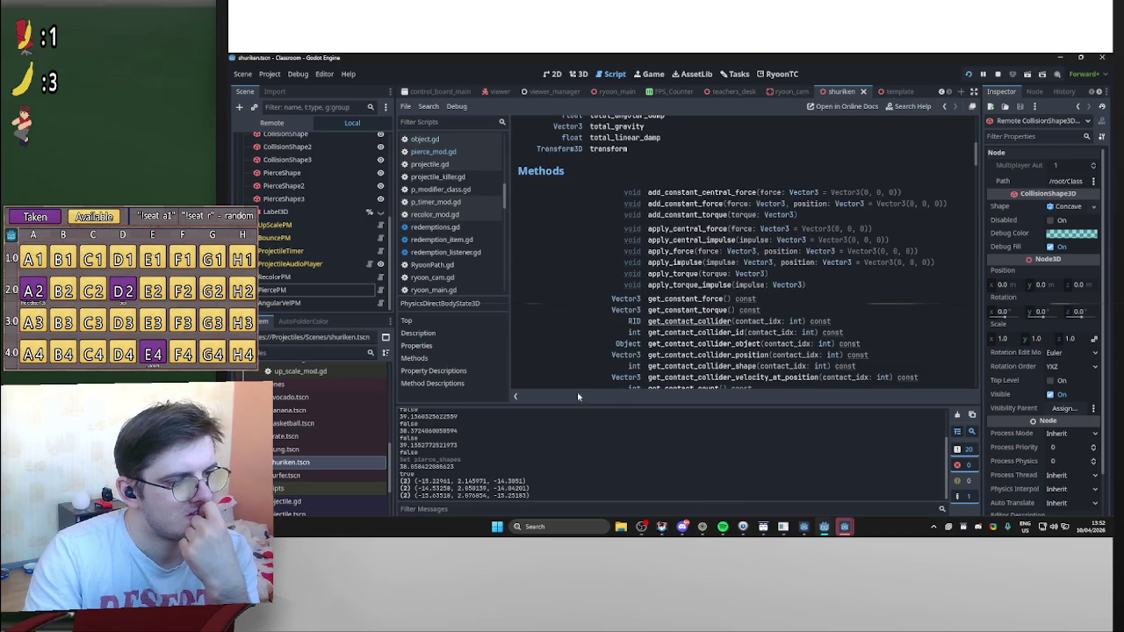
pyautogui.click(959, 417)
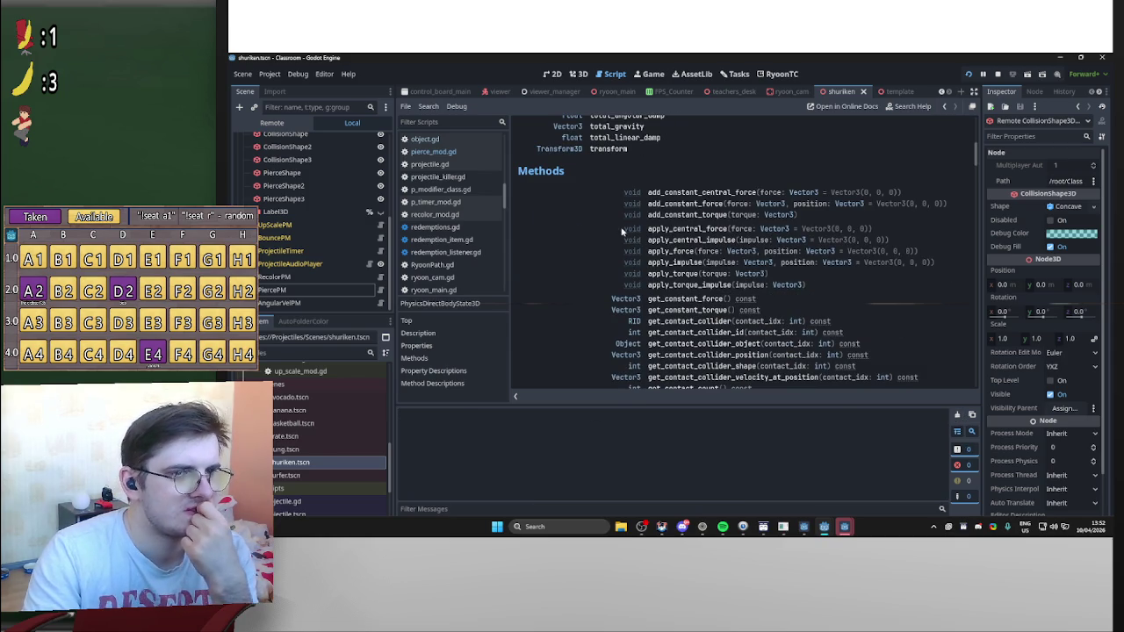
pyautogui.click(381, 290)
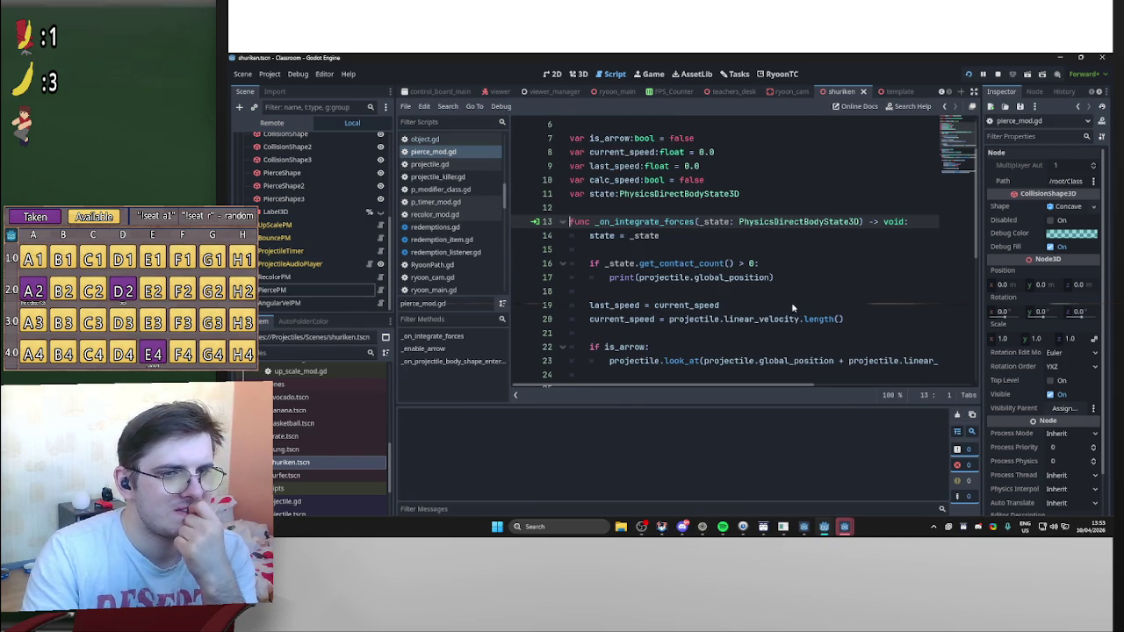
# Scroll through the pierce_mod.gd projectile code to review it
pyautogui.scroll(-2, 974, 262)
pyautogui.moveTo(975, 265)
pyautogui.mouseDown()
pyautogui.moveTo(975, 288)
pyautogui.moveTo(973, 242)
pyautogui.mouseUp()
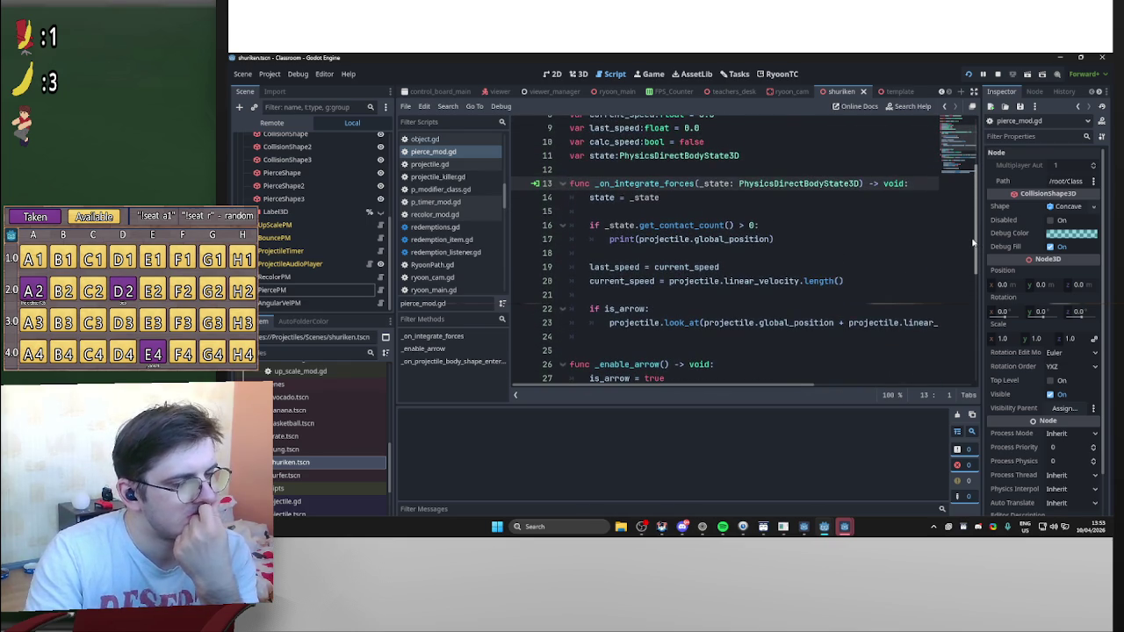
pyautogui.scroll(1, 957, 255)
pyautogui.scroll(-3, 934, 276)
pyautogui.scroll(4, 916, 251)
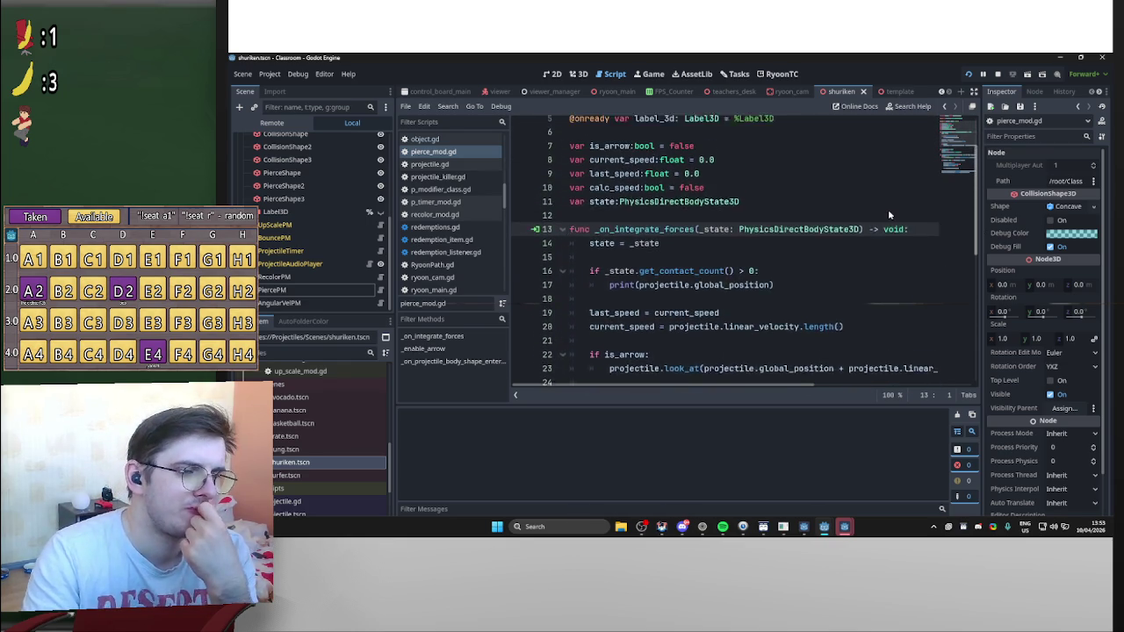
pyautogui.scroll(-1, 888, 209)
pyautogui.scroll(-6, 893, 263)
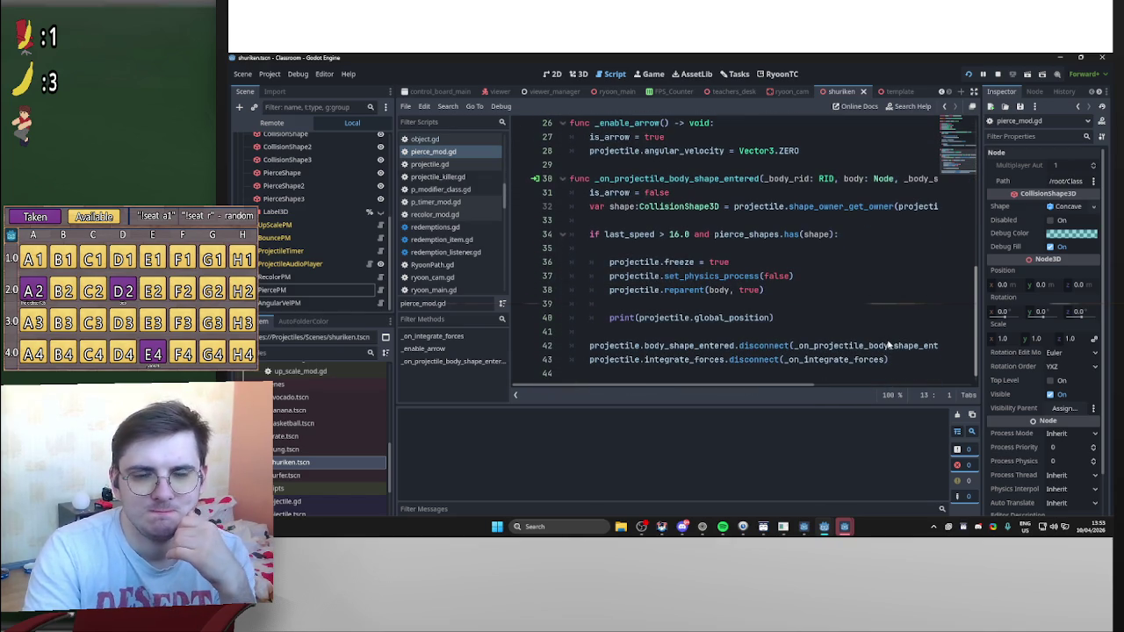
pyautogui.scroll(1, 892, 343)
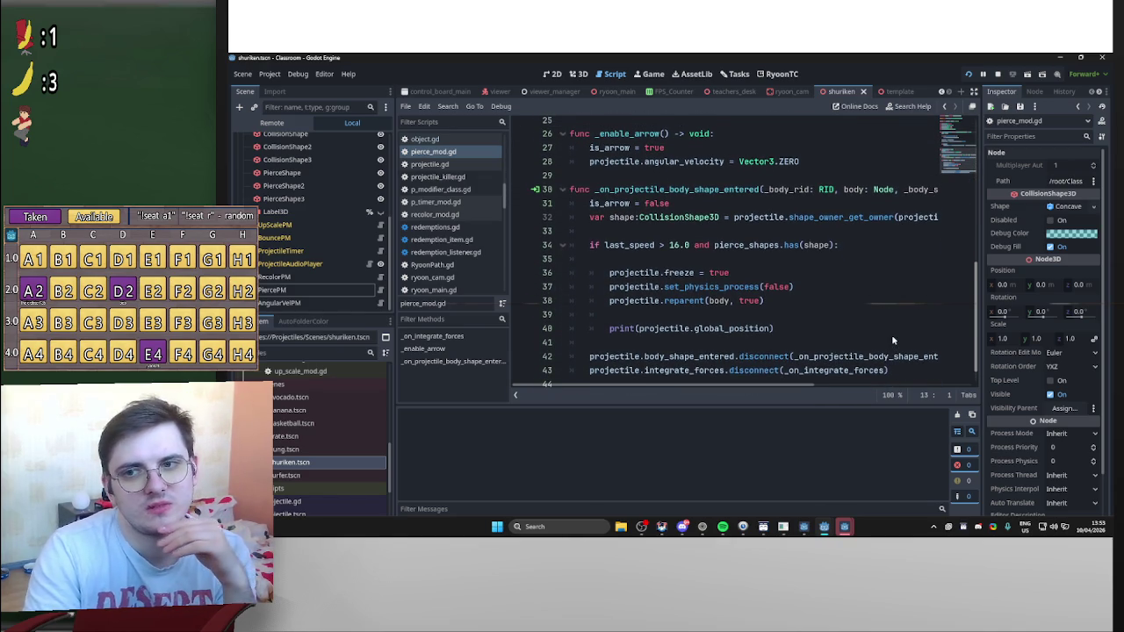
pyautogui.scroll(5, 893, 335)
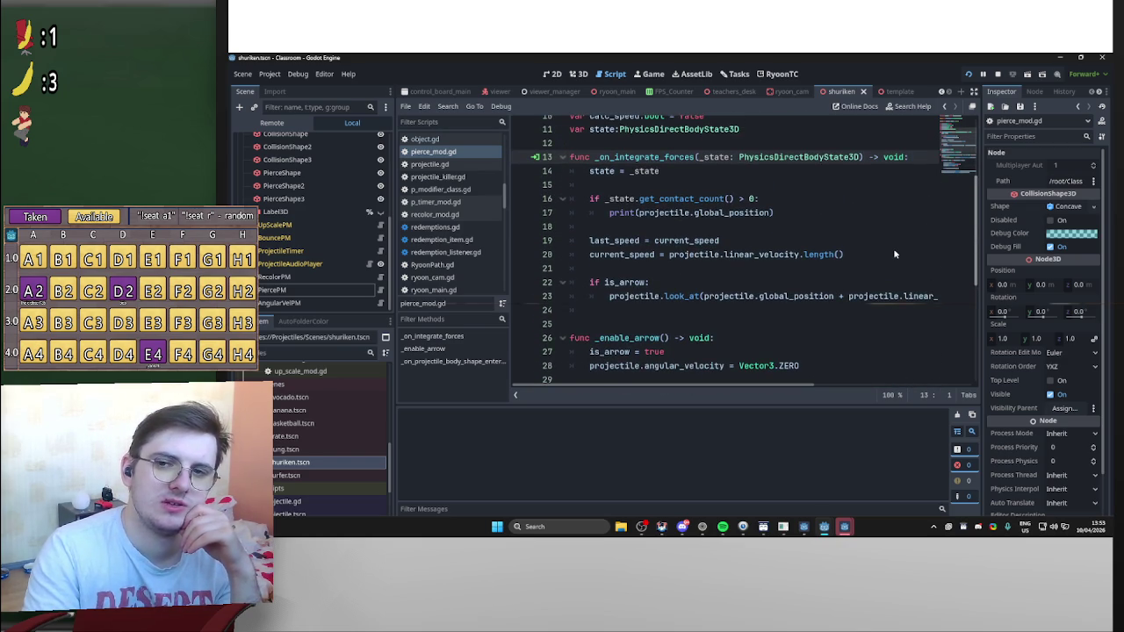
pyautogui.scroll(-1, 893, 254)
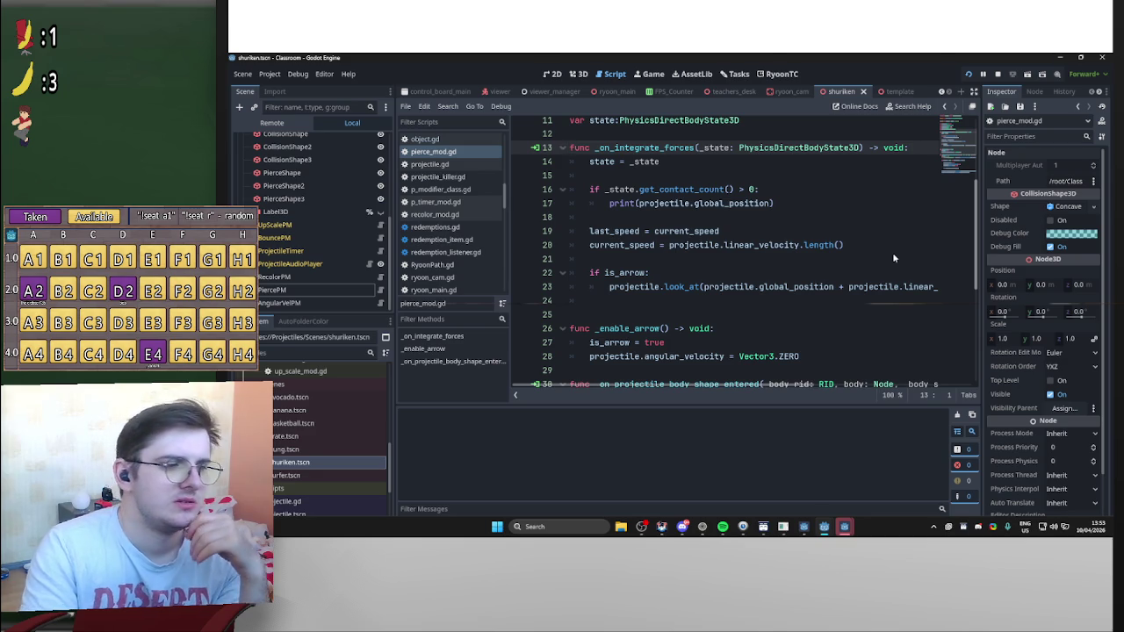
pyautogui.scroll(-3, 893, 252)
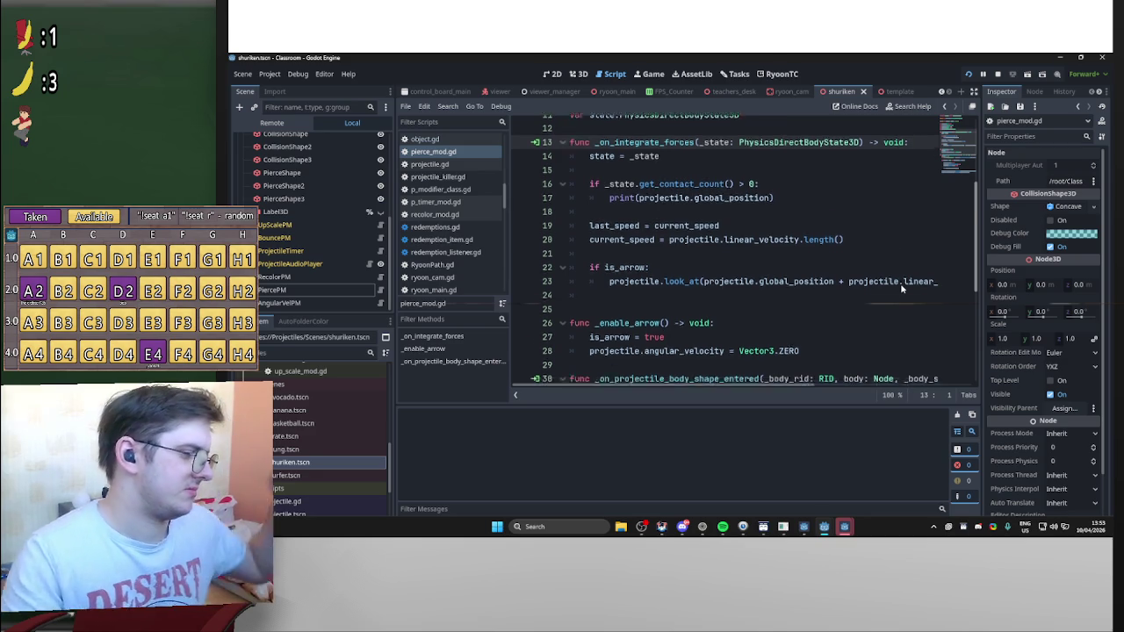
pyautogui.scroll(1, 906, 280)
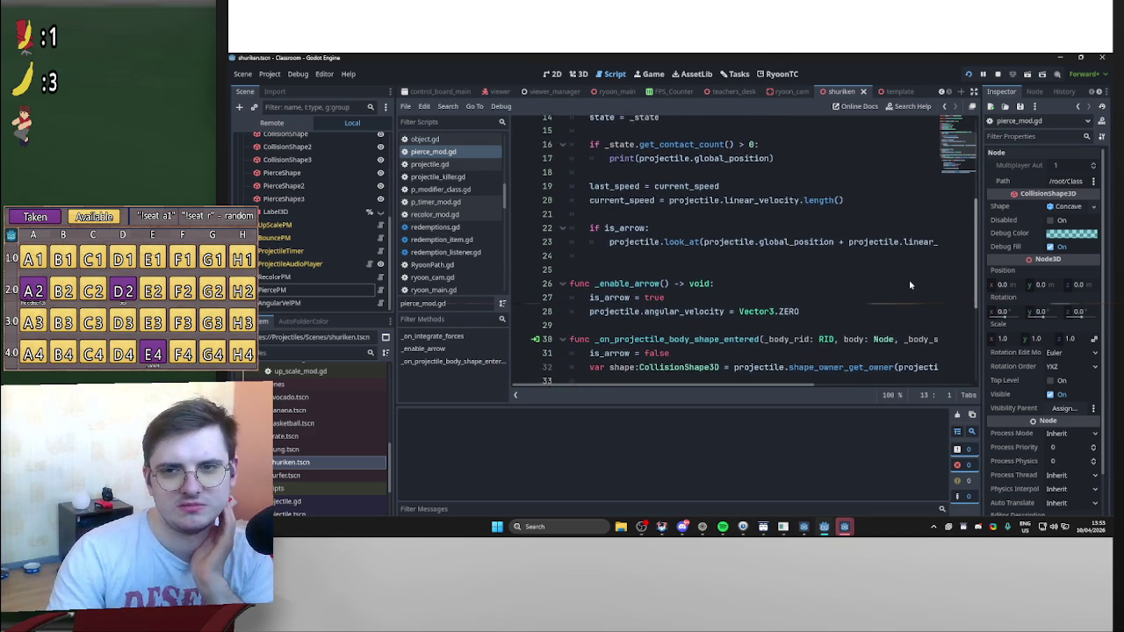
pyautogui.scroll(-1, 909, 281)
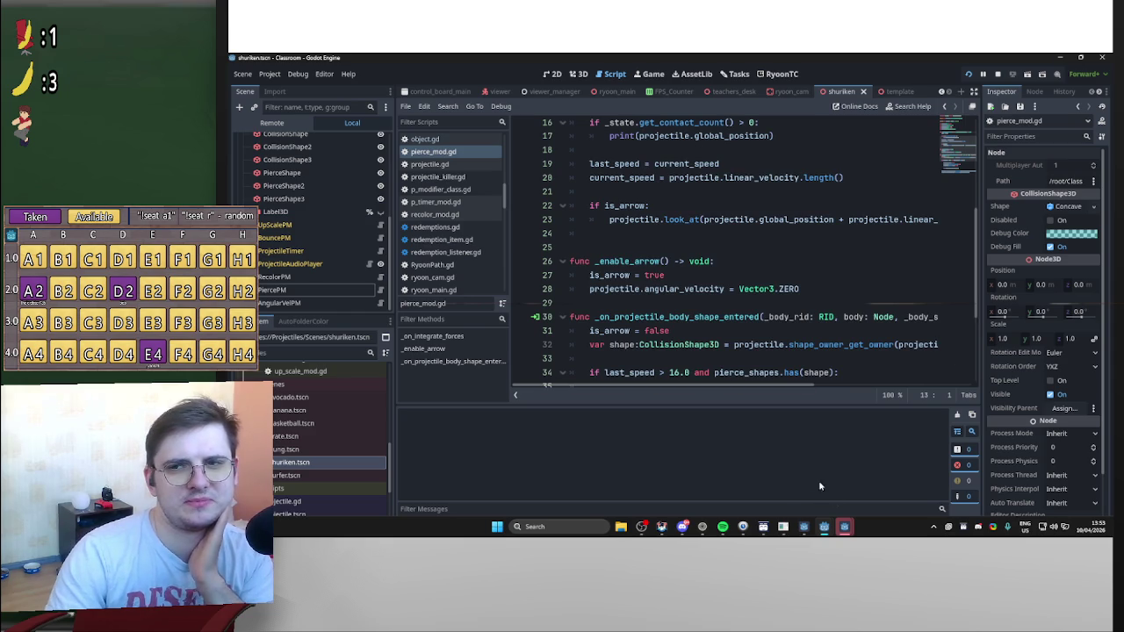
# Bring the browser window showing YouTube to the front from the taskbar
pyautogui.moveTo(844, 527)
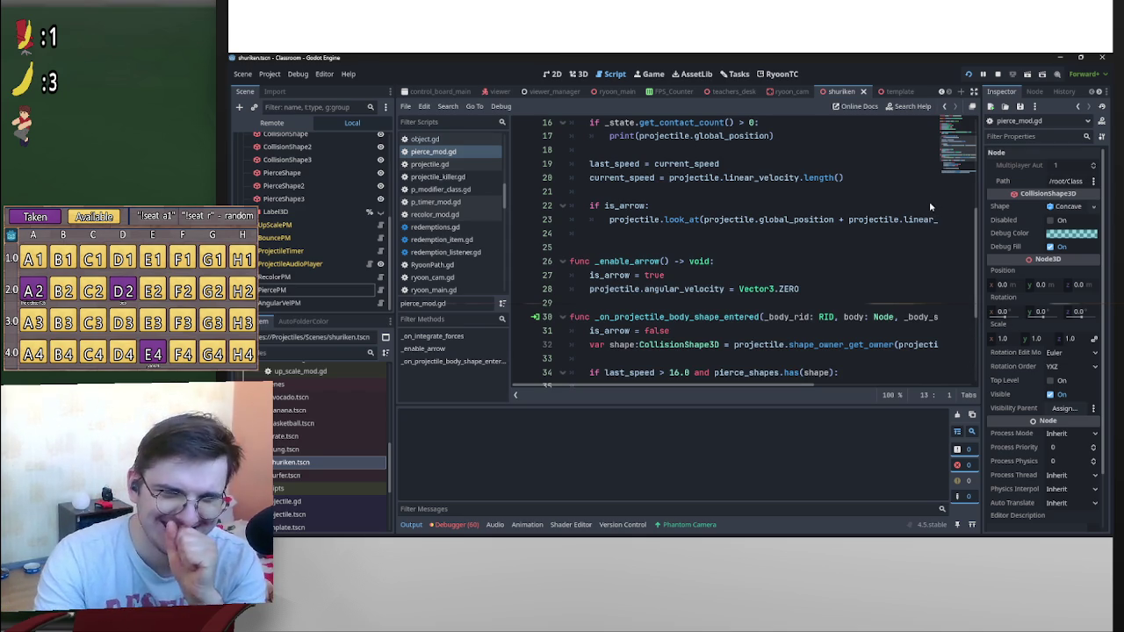
pyautogui.moveTo(720, 532)
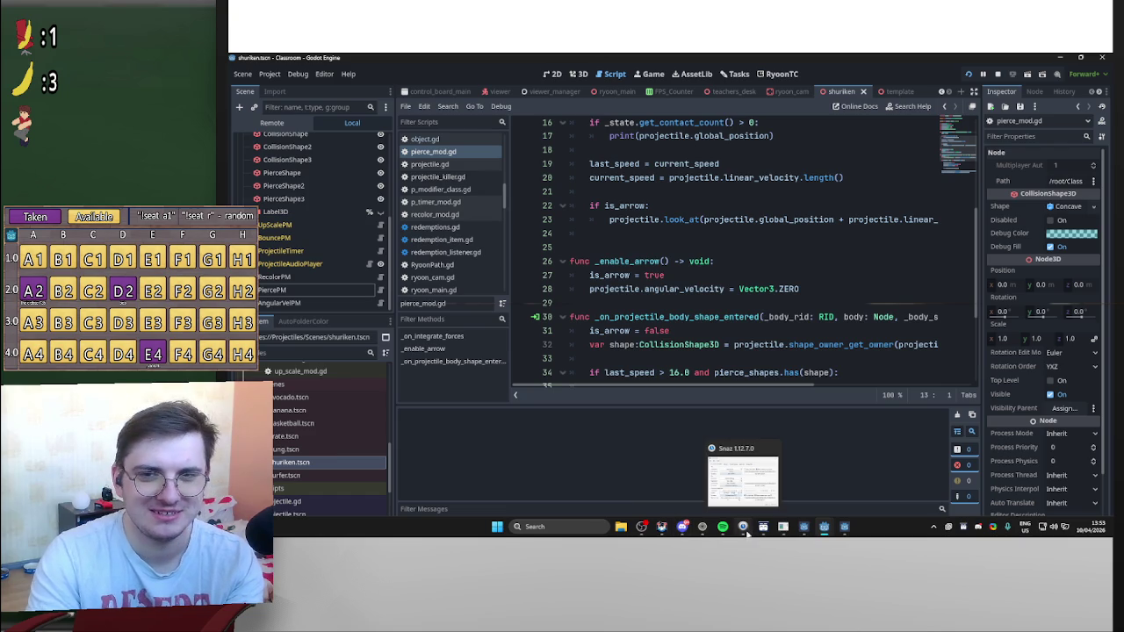
pyautogui.moveTo(662, 530)
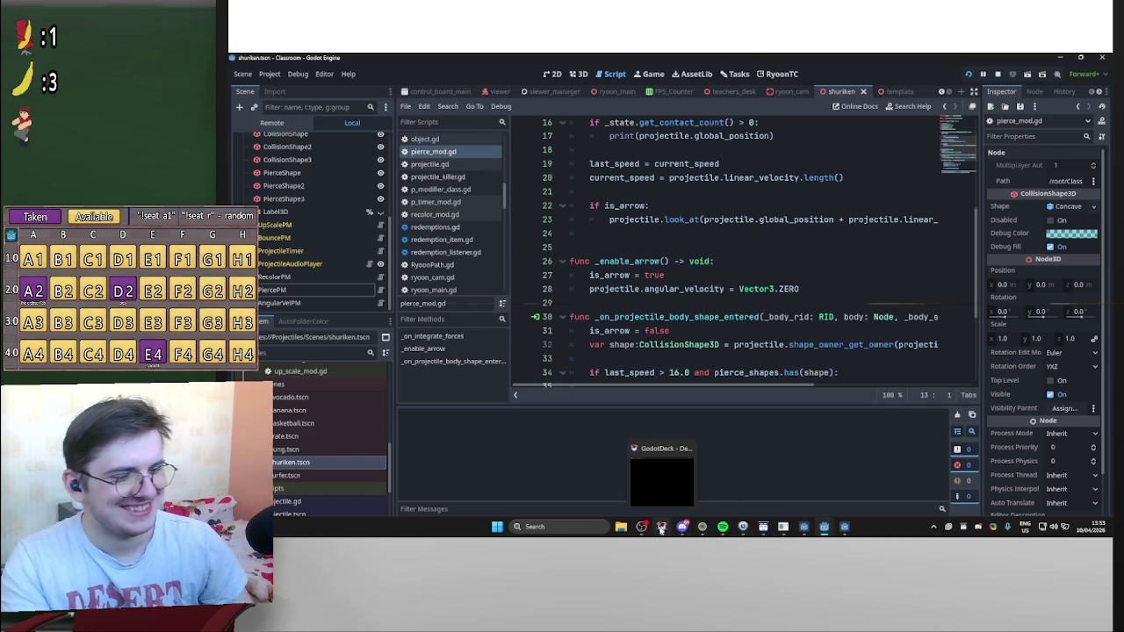
pyautogui.click(703, 533)
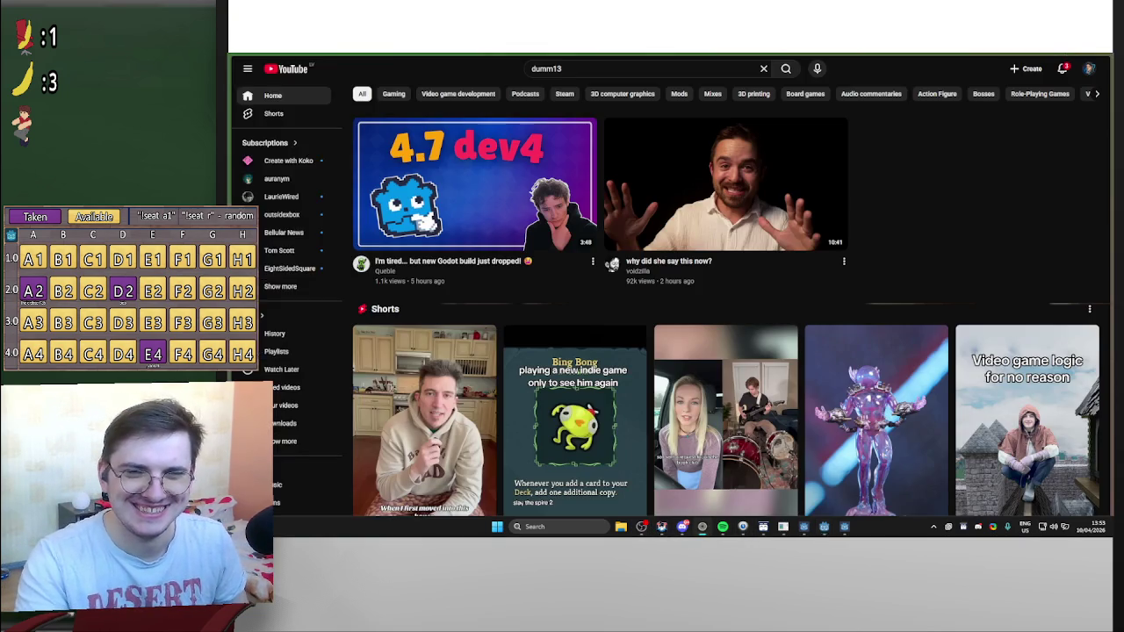
# Search Google for 'what makes carrots orange' from the browser address bar
pyautogui.moveTo(255, 110)
pyautogui.click(268, 82)
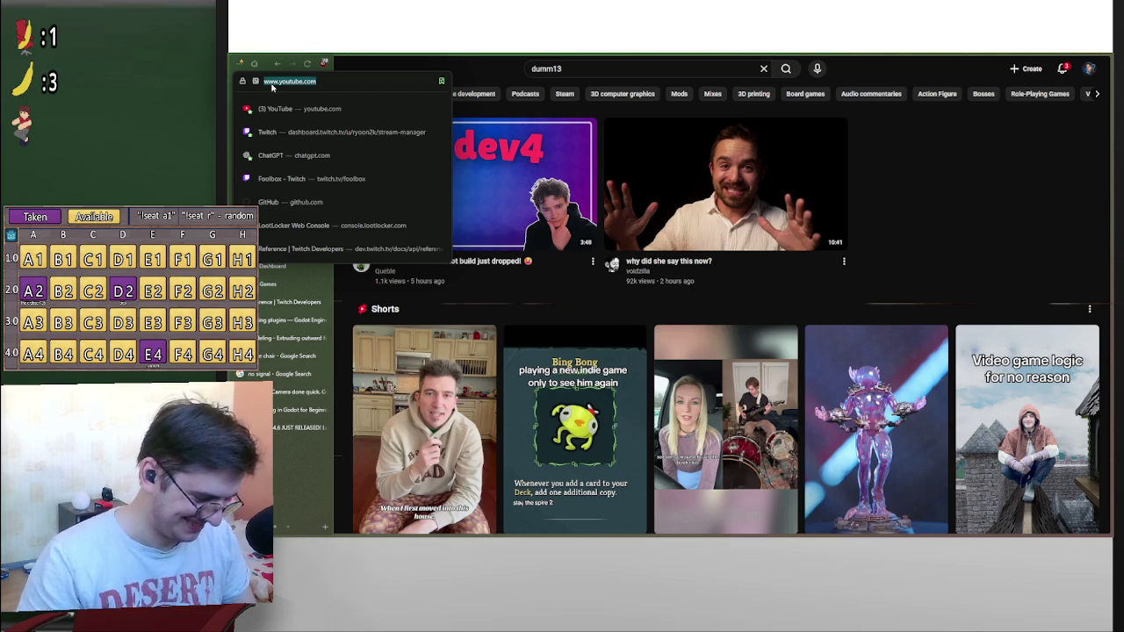
pyautogui.write('what make')
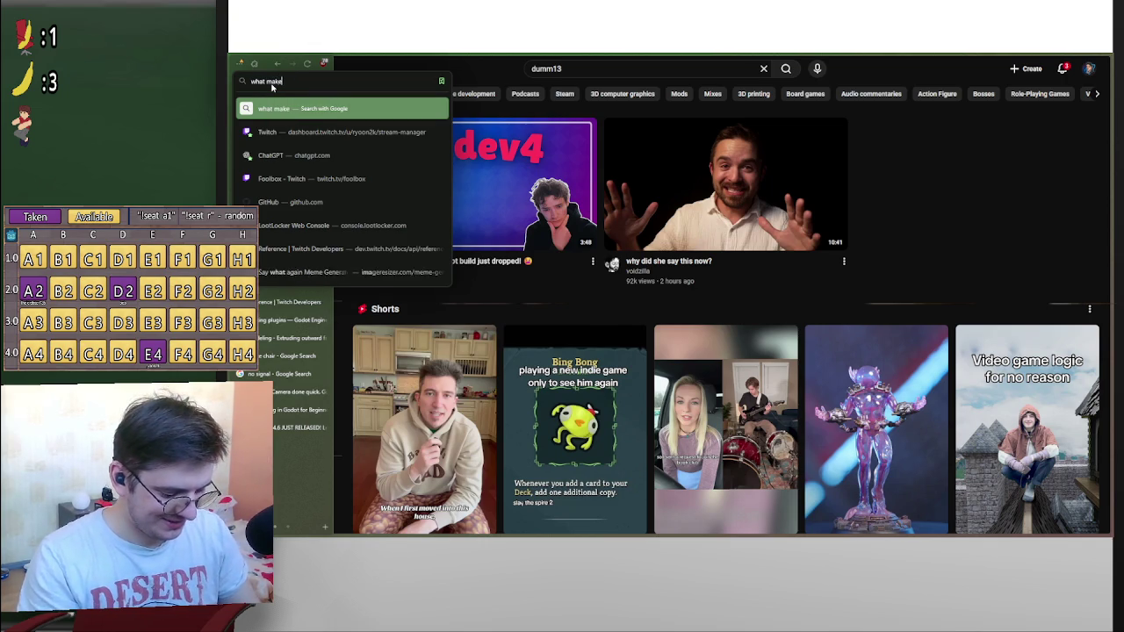
pyautogui.write('s carrots orange')
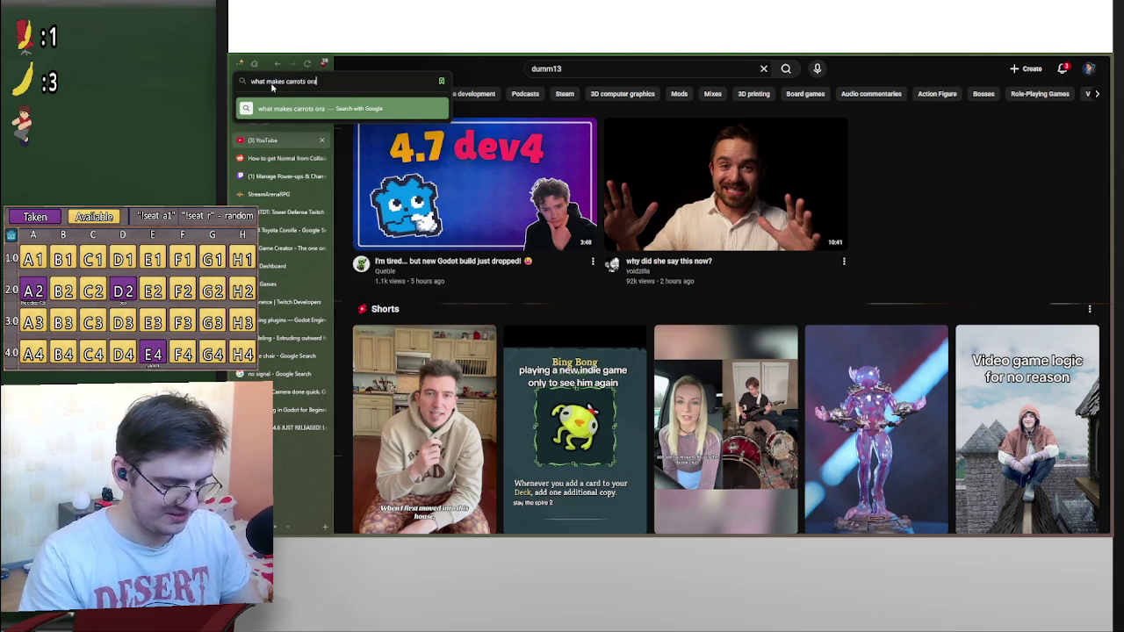
pyautogui.press('Return')
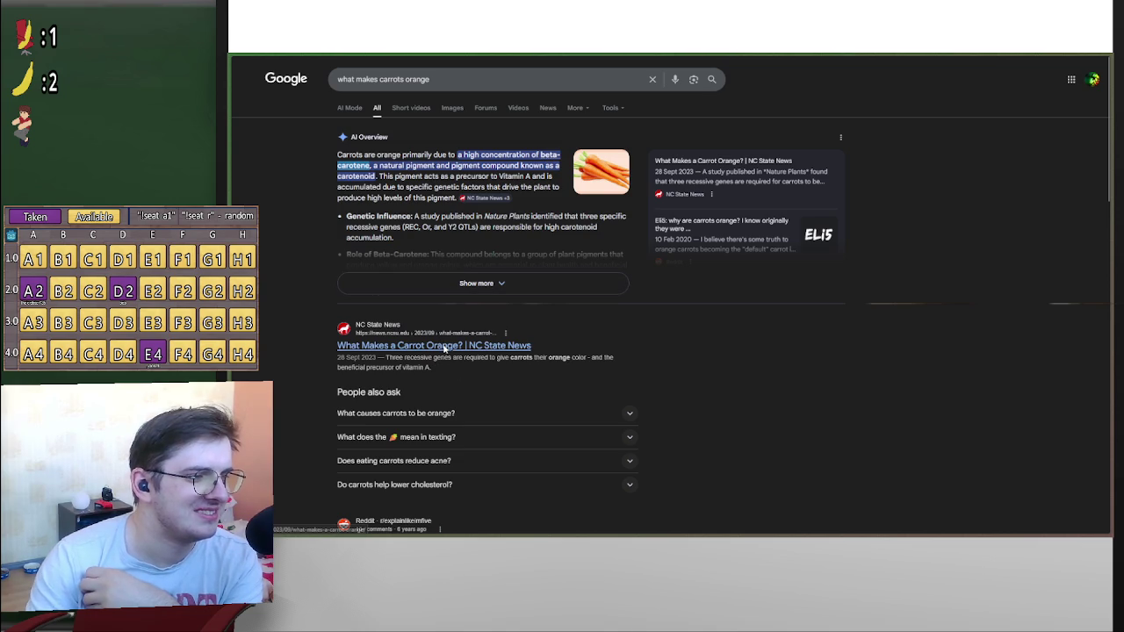
# Open the beta-carotene overview, then search '/pronounce Carotene' and play its pronunciation
pyautogui.scroll(-1, 527, 325)
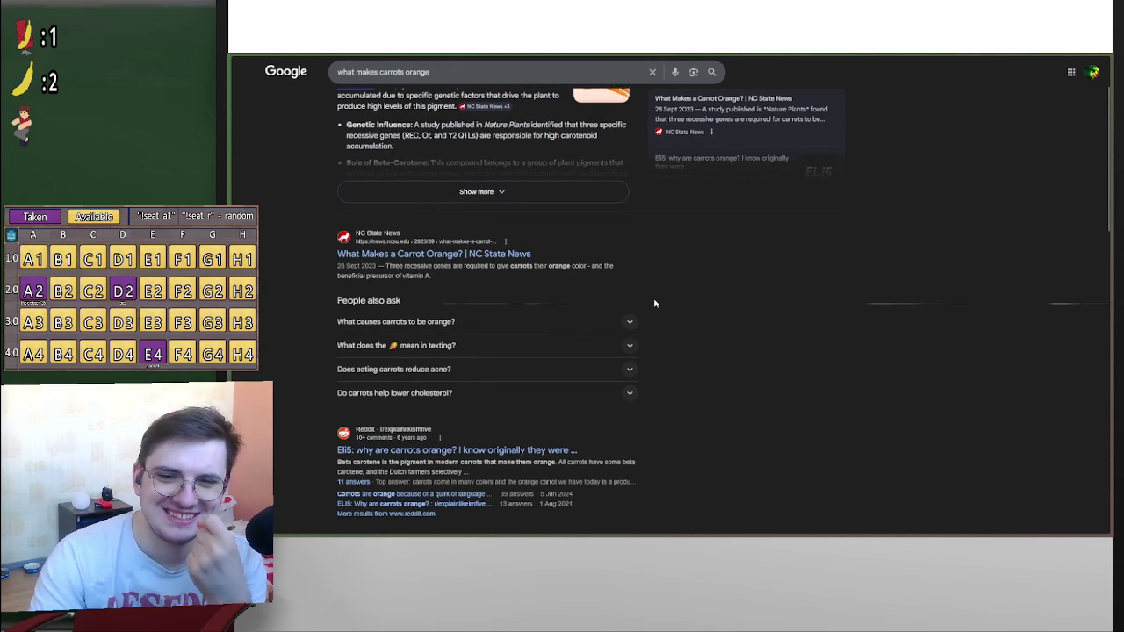
pyautogui.scroll(1, 654, 303)
pyautogui.click(342, 162)
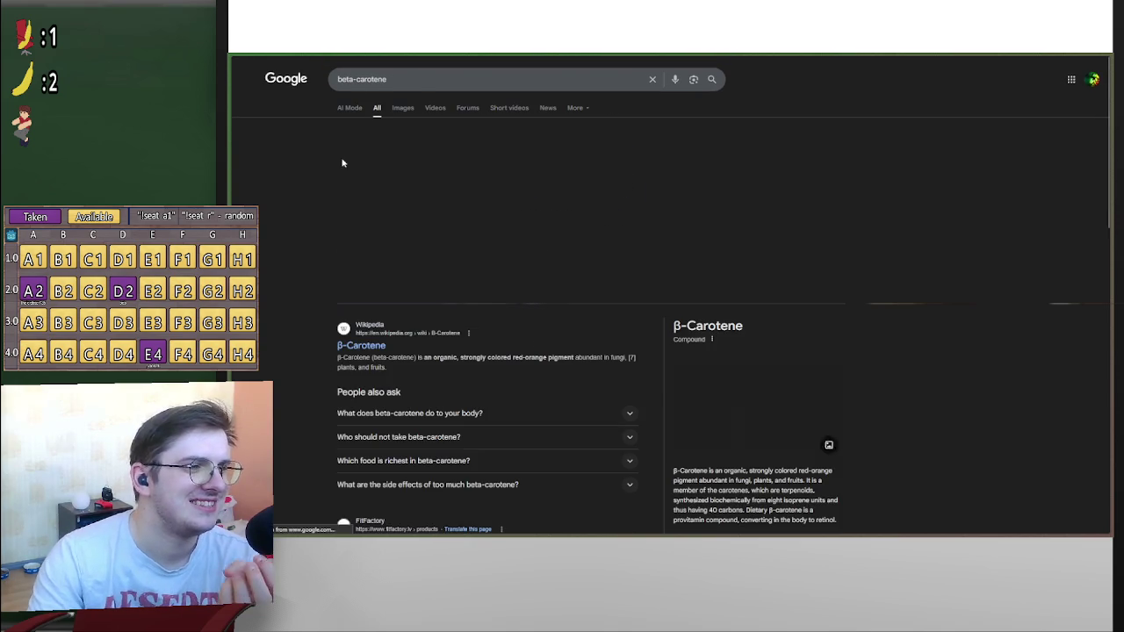
pyautogui.scroll(-2, 791, 272)
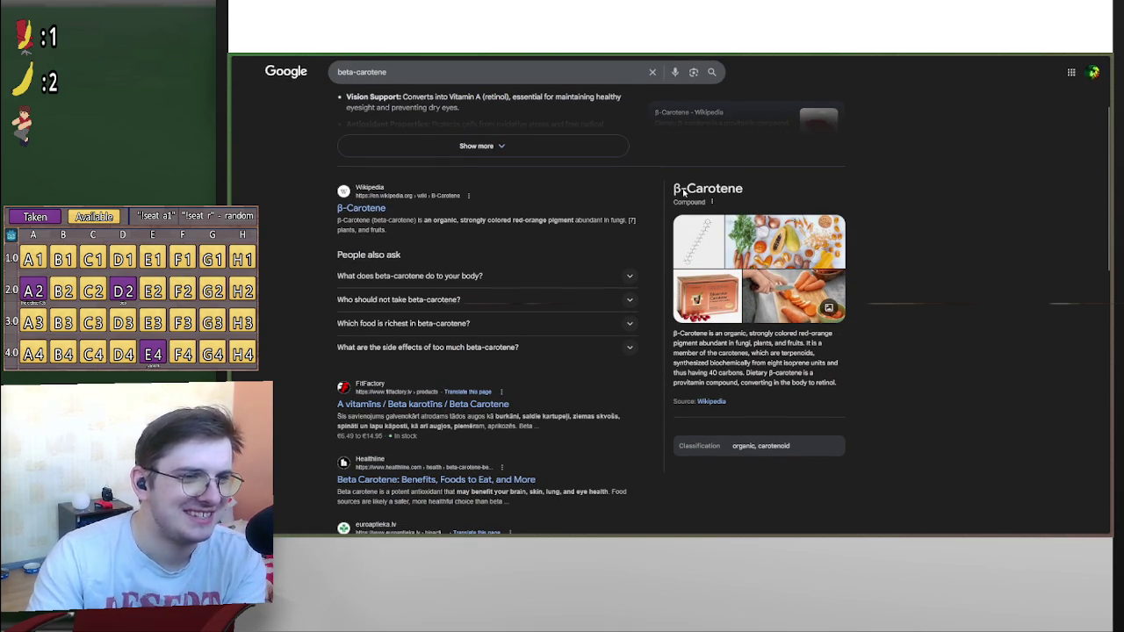
pyautogui.moveTo(688, 190); pyautogui.dragTo(759, 186)
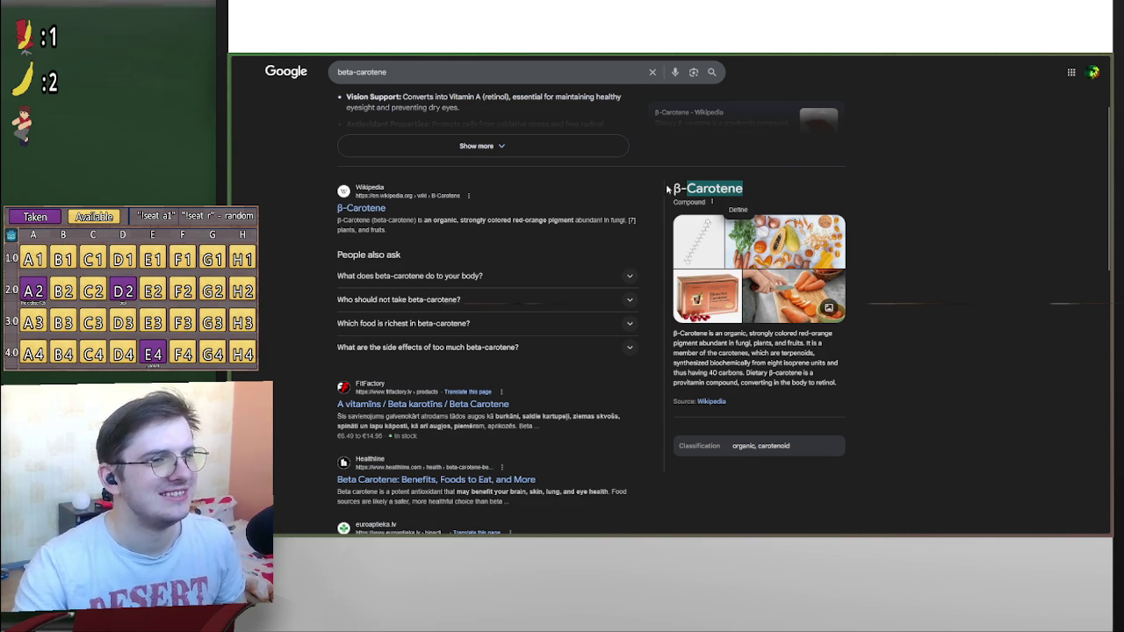
pyautogui.click(573, 204)
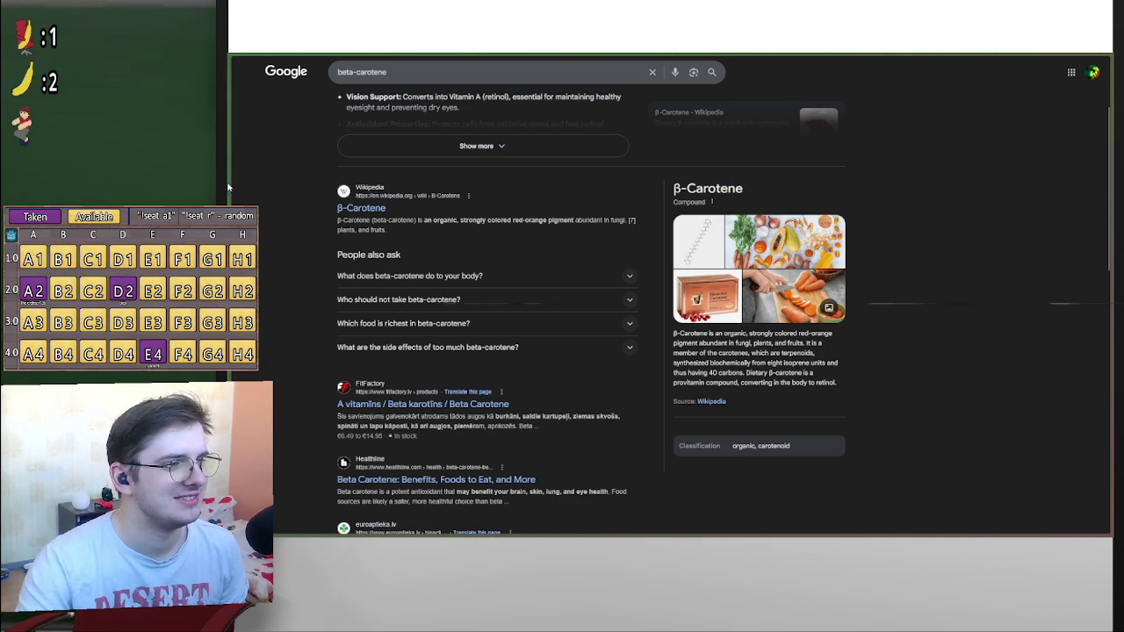
pyautogui.write('/')
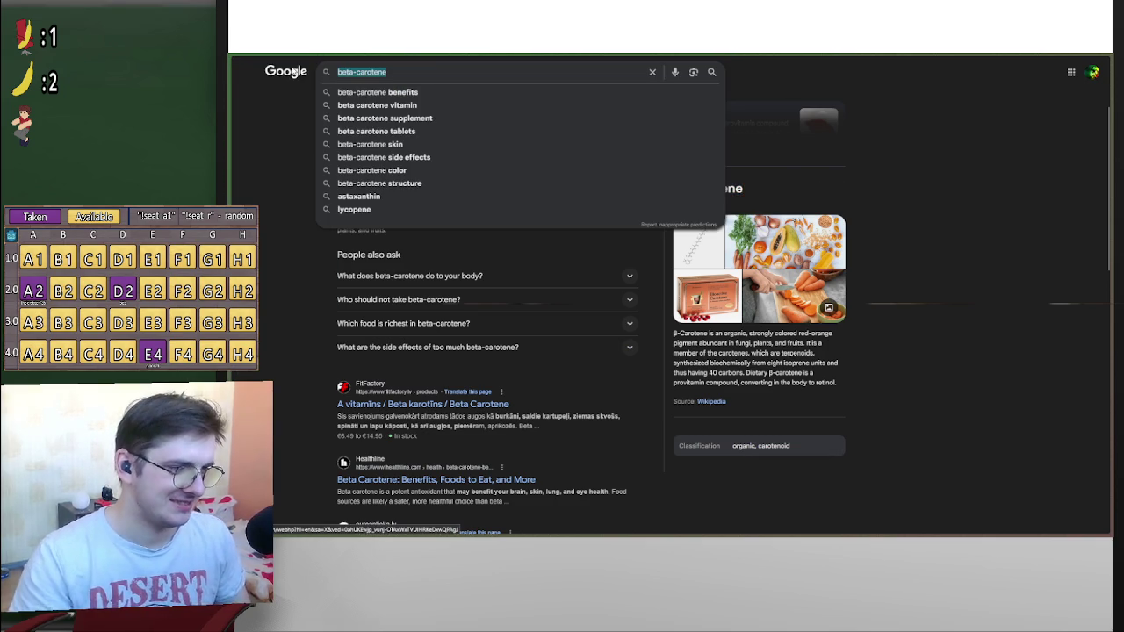
pyautogui.write('pronounce Carotene')
pyautogui.press('Return')
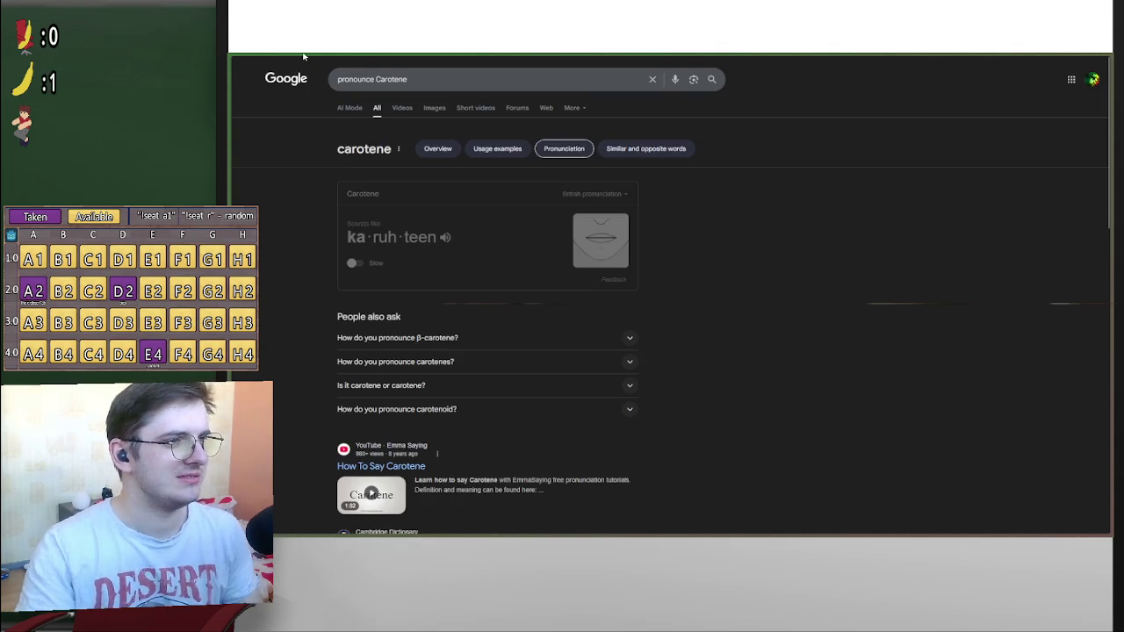
pyautogui.click(601, 245)
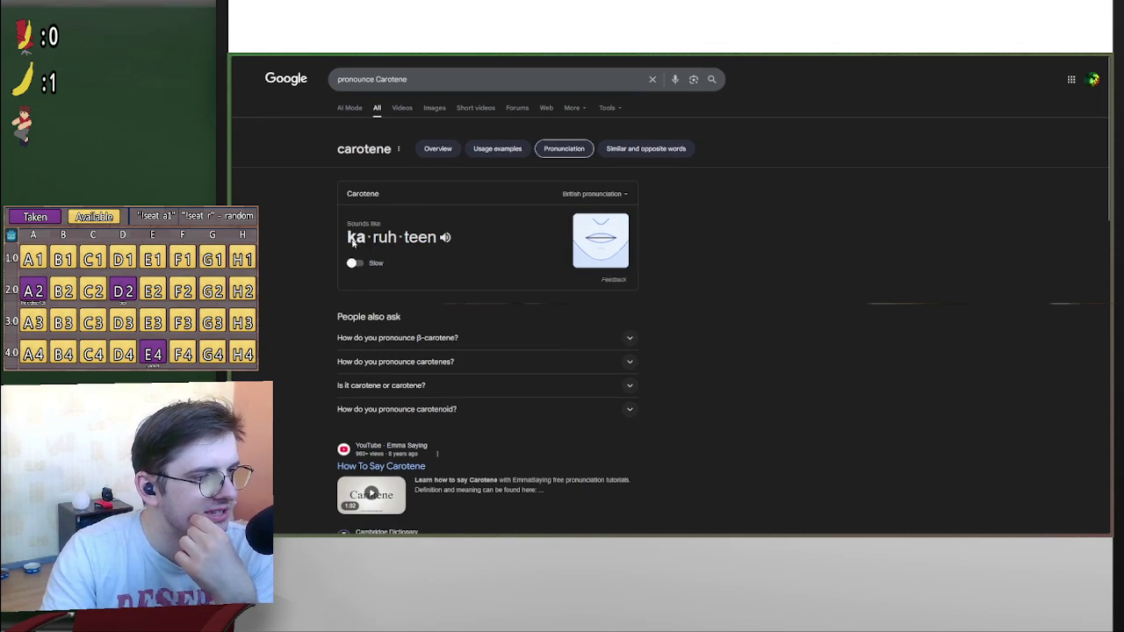
# Replace Carotene with 'keratin' in the query and flip between both results
pyautogui.moveTo(427, 79)
pyautogui.mouseDown()
pyautogui.moveTo(319, 82)
pyautogui.moveTo(377, 85)
pyautogui.mouseUp()
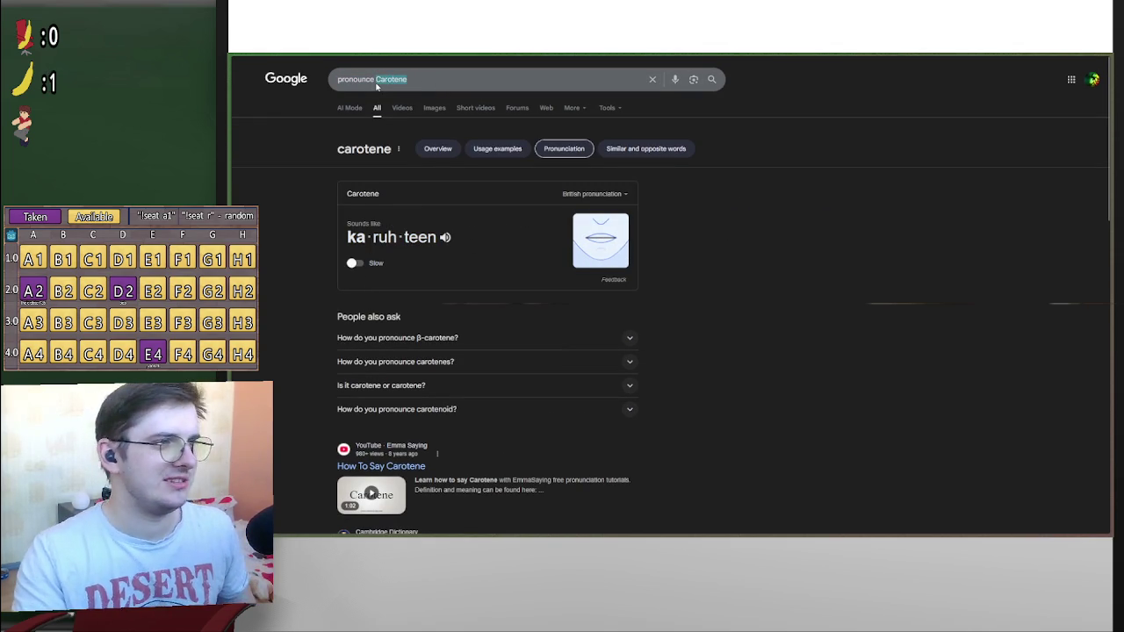
pyautogui.write('keratin')
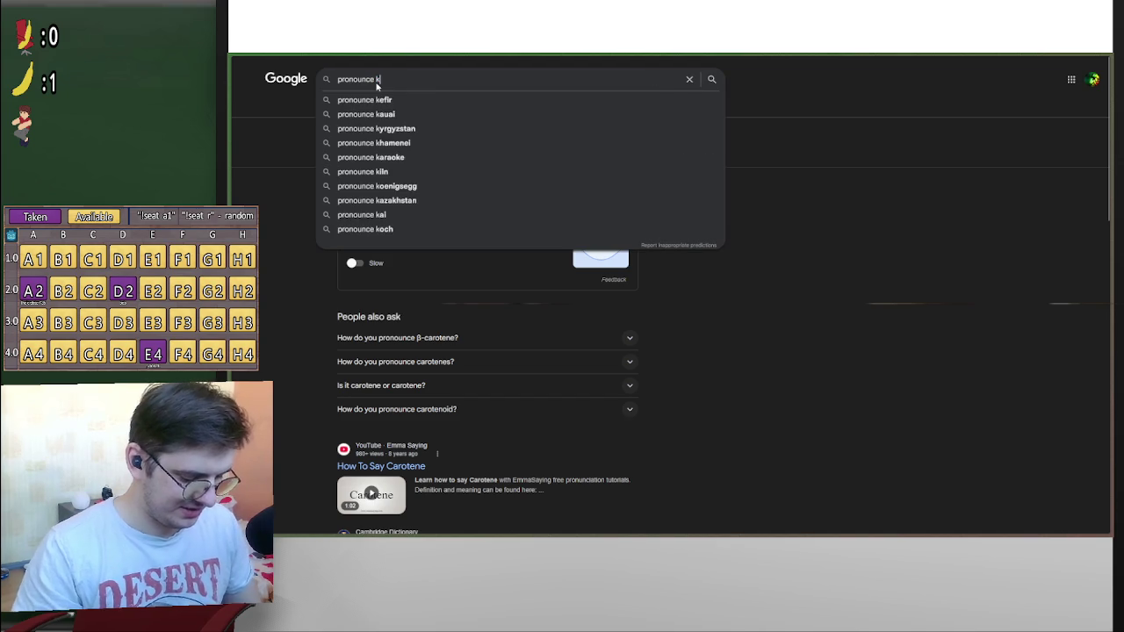
pyautogui.press('Return')
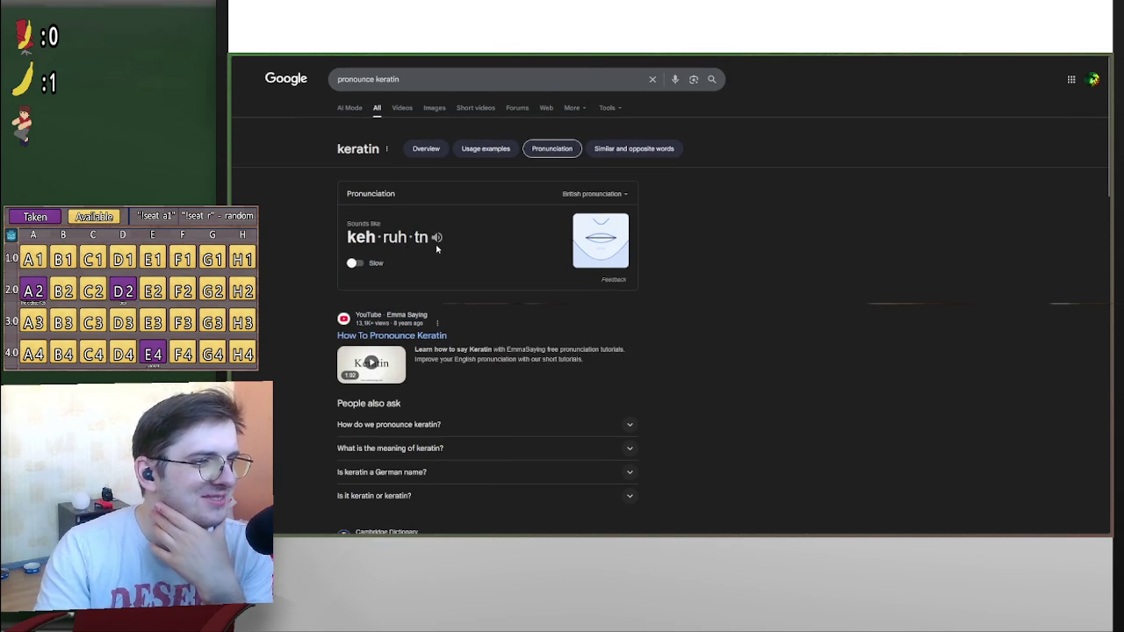
pyautogui.hotkey('alt', 'Left')
pyautogui.hotkey('alt', 'Right')
pyautogui.hotkey('alt', 'Left')
pyautogui.hotkey('alt', 'Right')
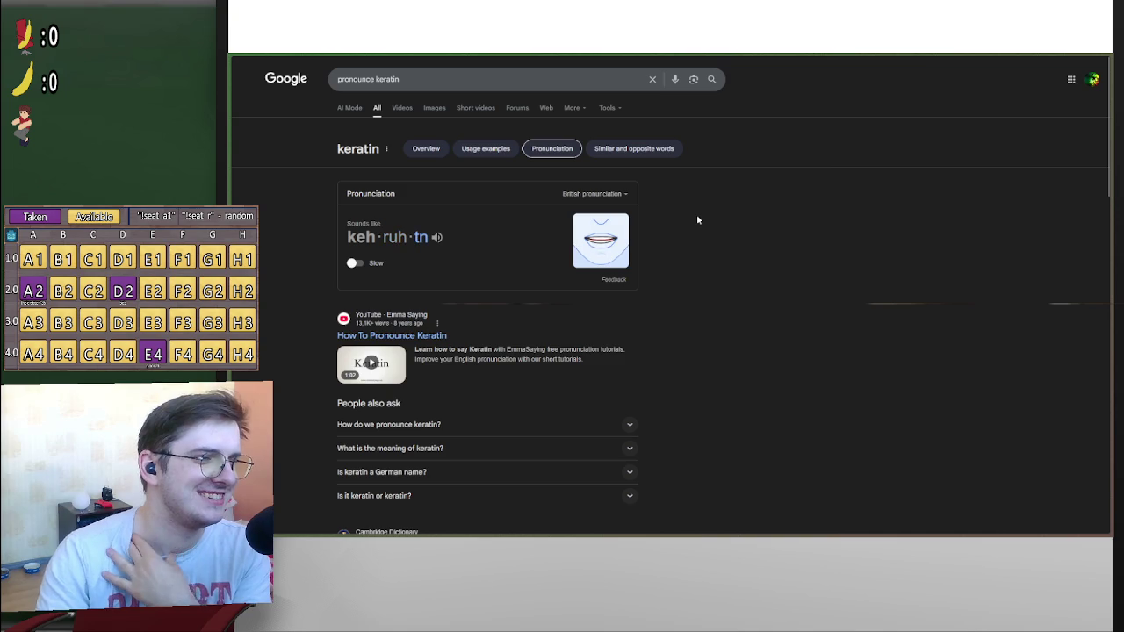
pyautogui.hotkey('alt', 'Left')
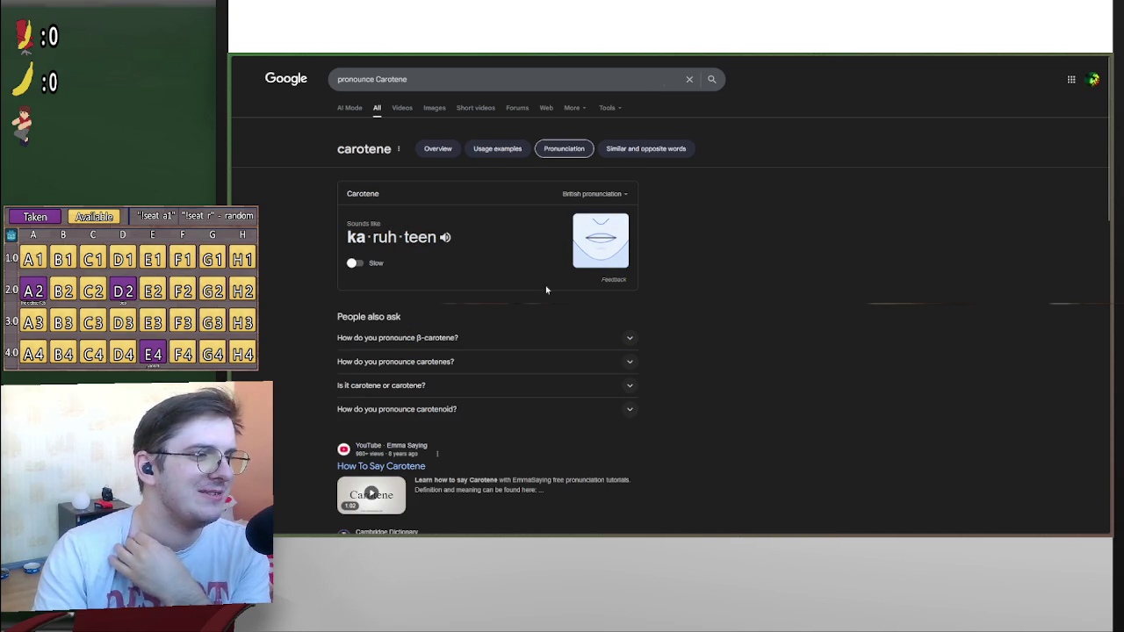
# Search keratin once more and compare it against carotene via back and forward
pyautogui.moveTo(410, 79); pyautogui.dragTo(375, 85)
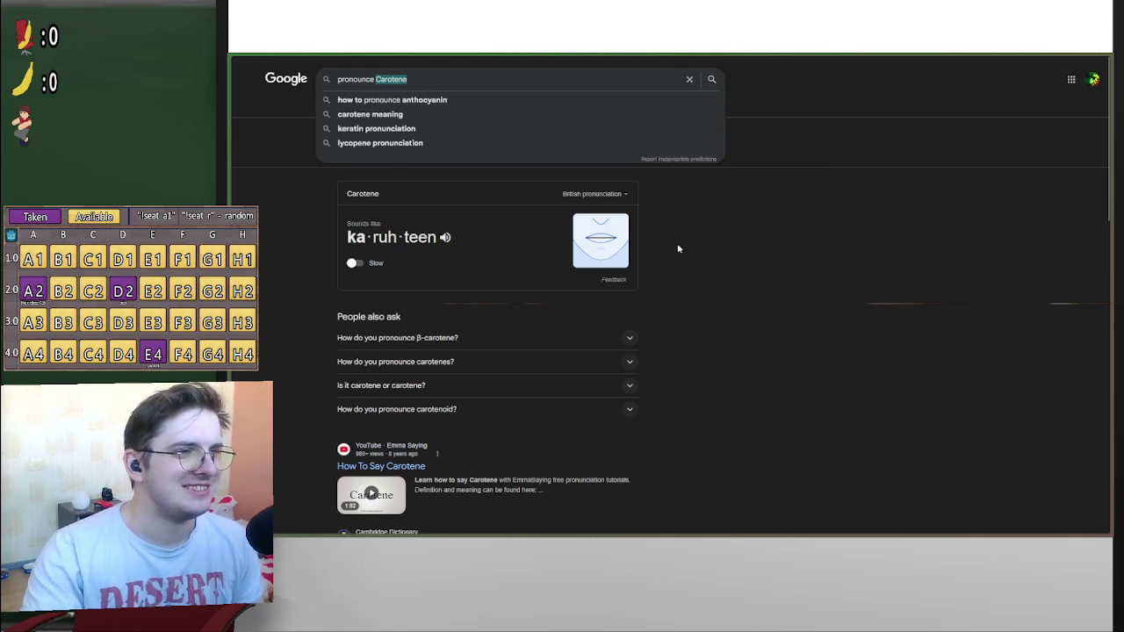
pyautogui.write('keratin')
pyautogui.press('Return')
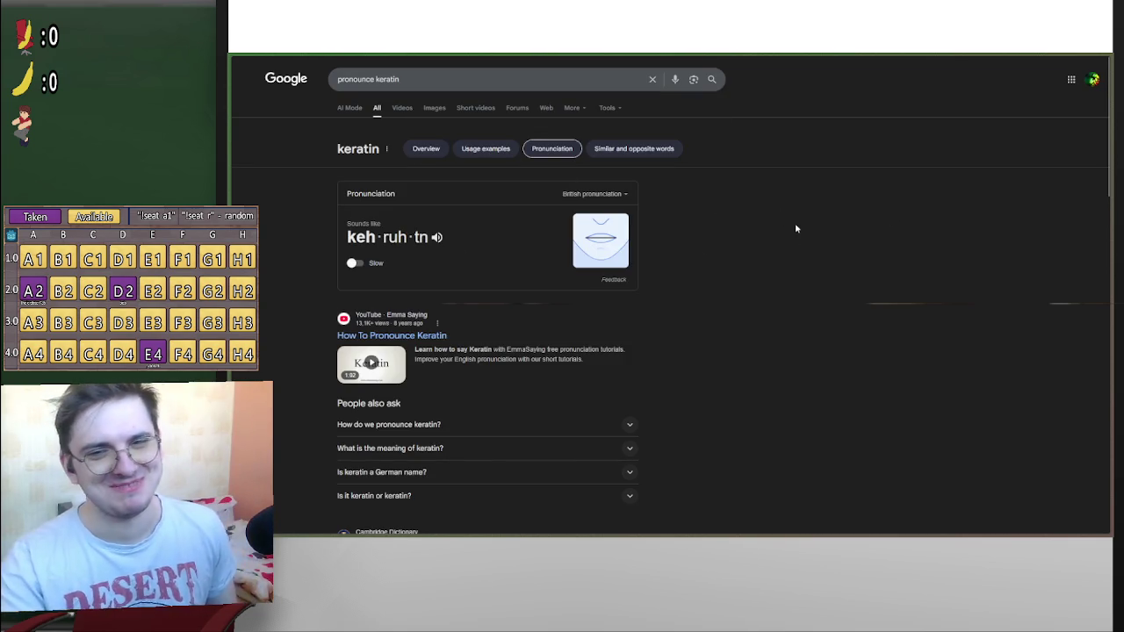
pyautogui.hotkey('alt', 'Left')
pyautogui.hotkey('alt', 'Right')
pyautogui.hotkey('alt', 'Left')
pyautogui.hotkey('alt', 'Right')
pyautogui.hotkey('alt', 'Left')
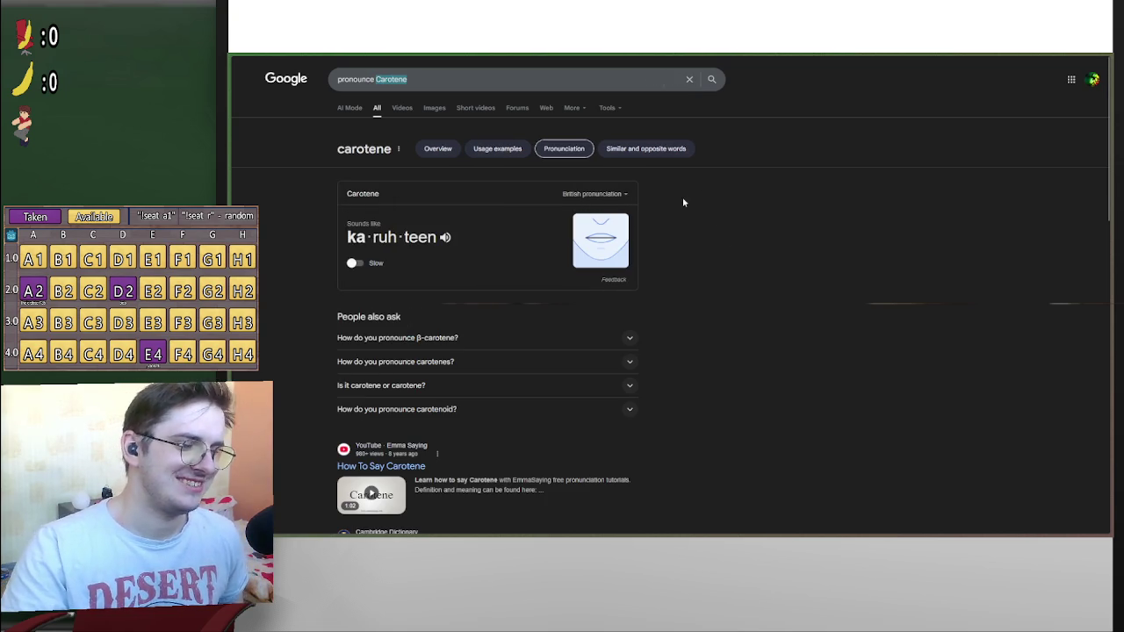
# Switch both the carotene and keratin pronunciations to the American accent
pyautogui.click(609, 194)
pyautogui.click(589, 220)
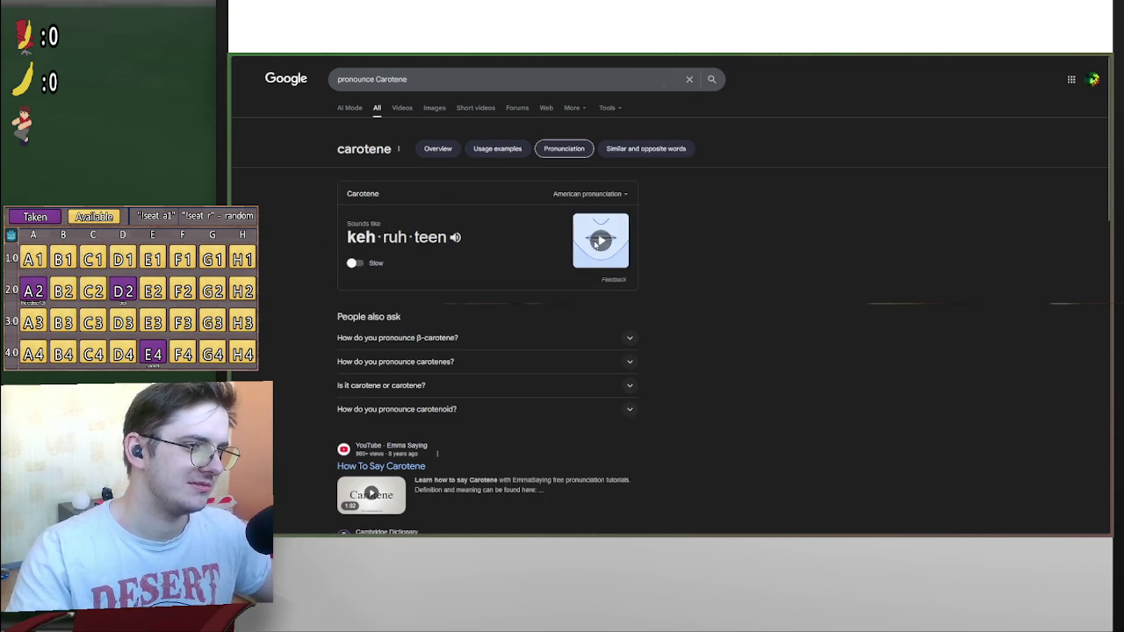
pyautogui.hotkey('alt', 'Left')
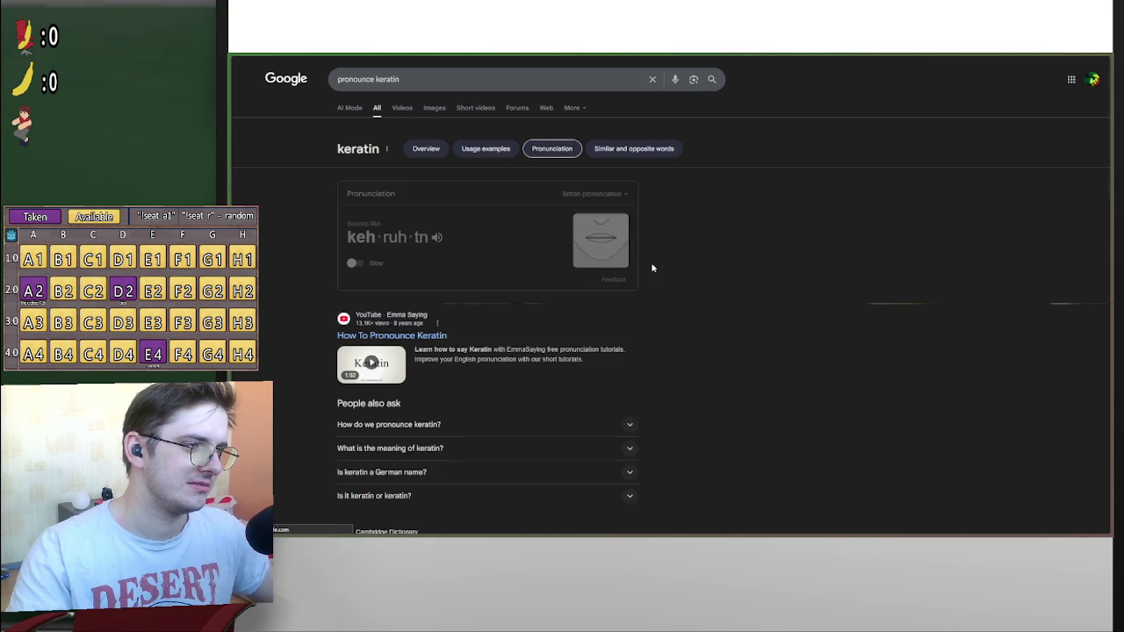
pyautogui.click(589, 195)
pyautogui.click(589, 218)
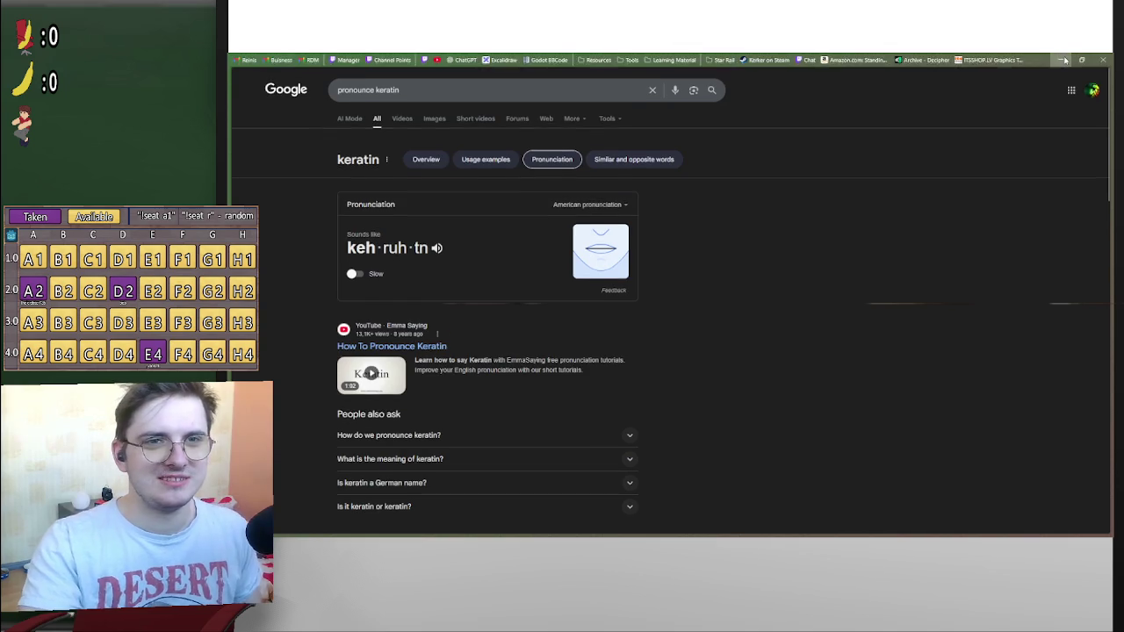
pyautogui.hotkey('alt', 'Tab')
# Return to the Godot editor and bring the Classroom (DEBUG) game window forward
pyautogui.click(756, 253)
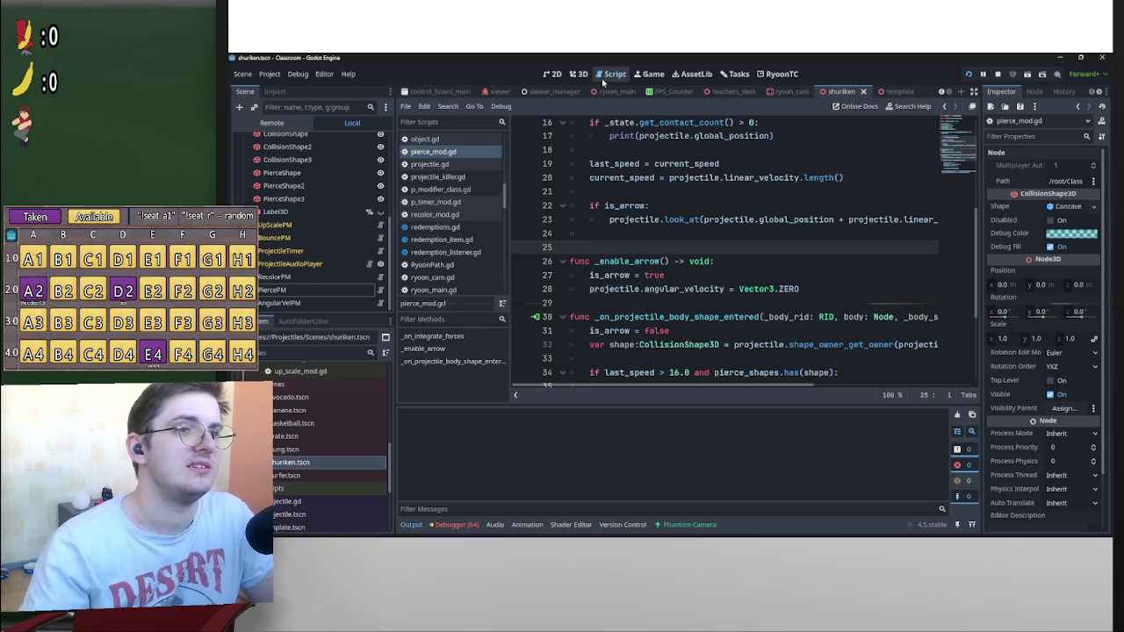
pyautogui.hotkey('alt', 'Tab')
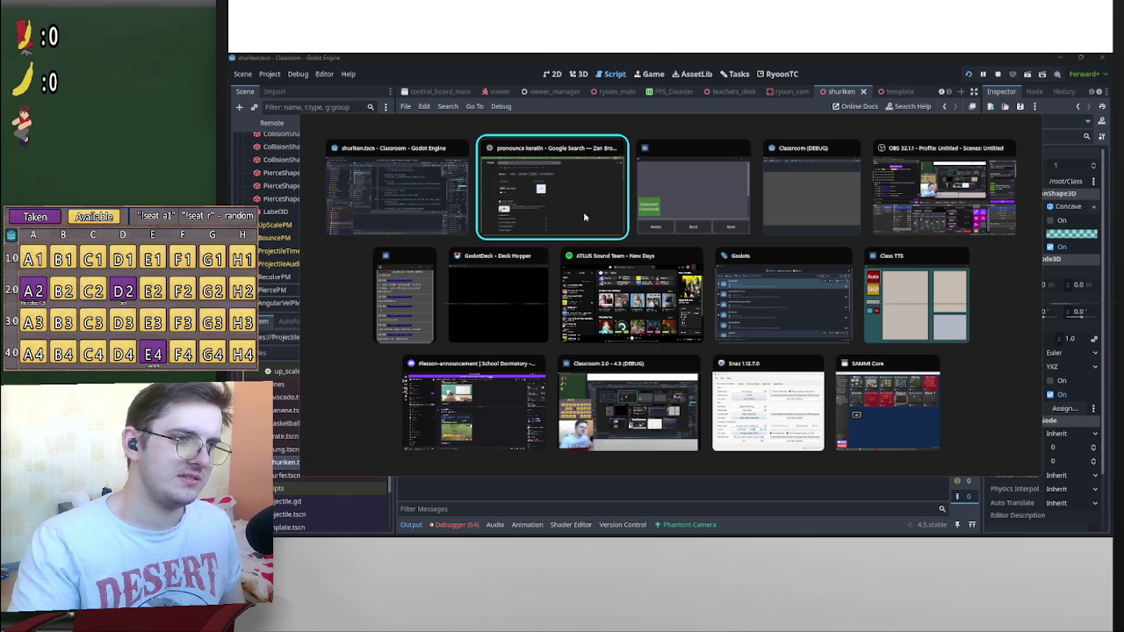
pyautogui.click(433, 199)
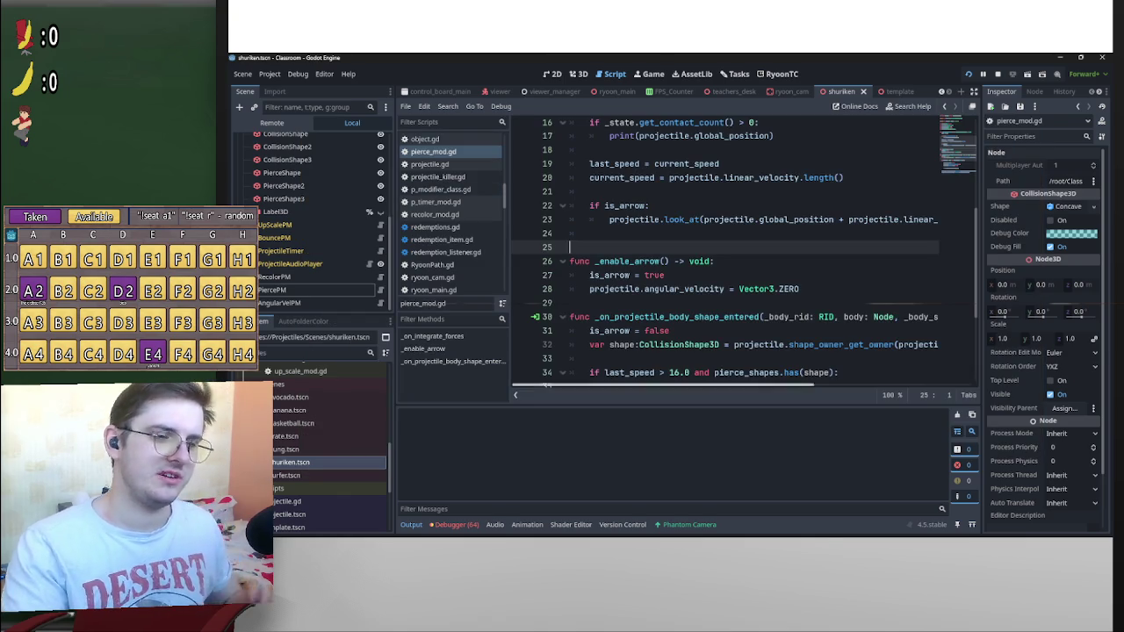
pyautogui.click(824, 531)
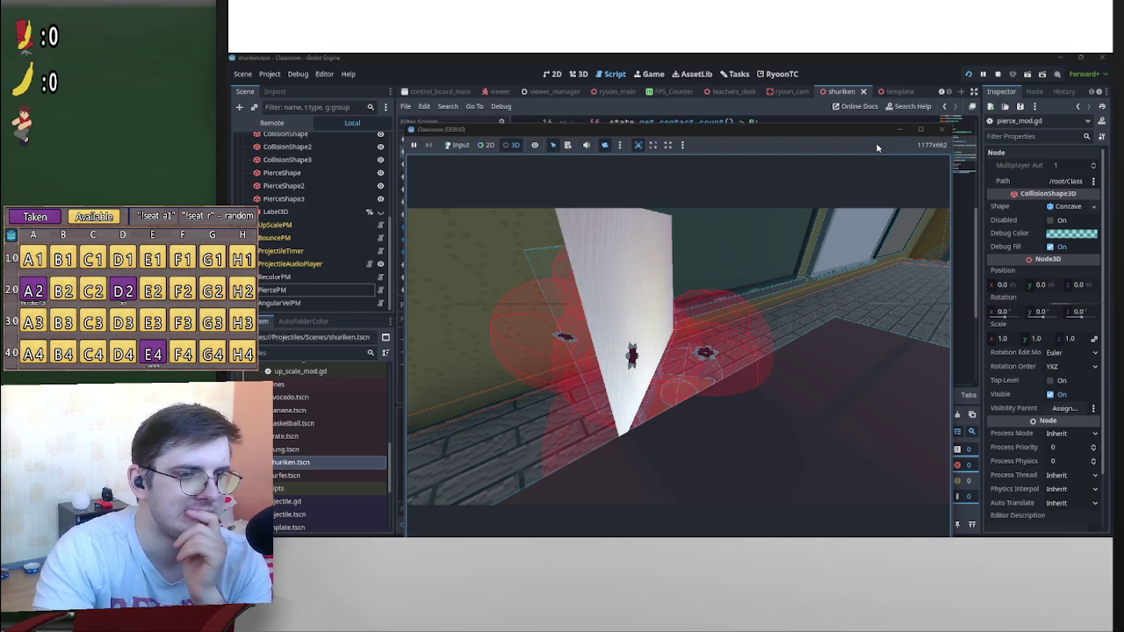
# Orbit around the shurikens stuck in the white desk panel, then minimize the game window
pyautogui.moveTo(777, 237)
pyautogui.mouseDown()
pyautogui.moveTo(649, 249)
pyautogui.moveTo(679, 360)
pyautogui.moveTo(735, 288)
pyautogui.mouseUp()
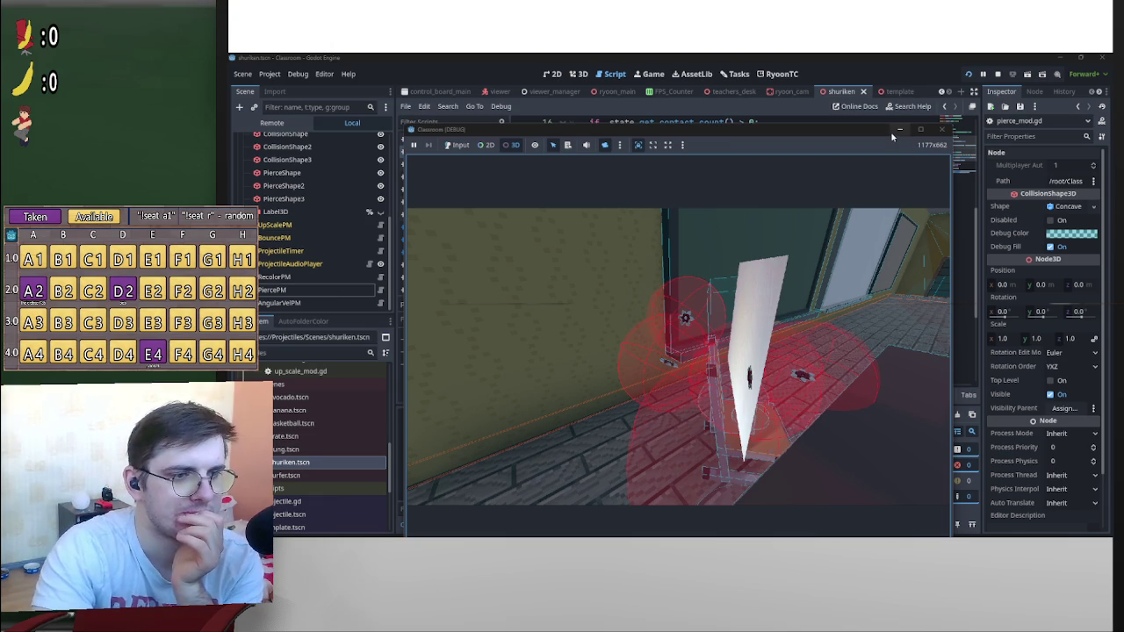
pyautogui.moveTo(837, 263)
pyautogui.mouseDown()
pyautogui.moveTo(775, 282)
pyautogui.moveTo(693, 279)
pyautogui.moveTo(848, 261)
pyautogui.moveTo(876, 214)
pyautogui.moveTo(733, 277)
pyautogui.moveTo(838, 261)
pyautogui.moveTo(799, 261)
pyautogui.moveTo(741, 288)
pyautogui.moveTo(795, 272)
pyautogui.mouseUp()
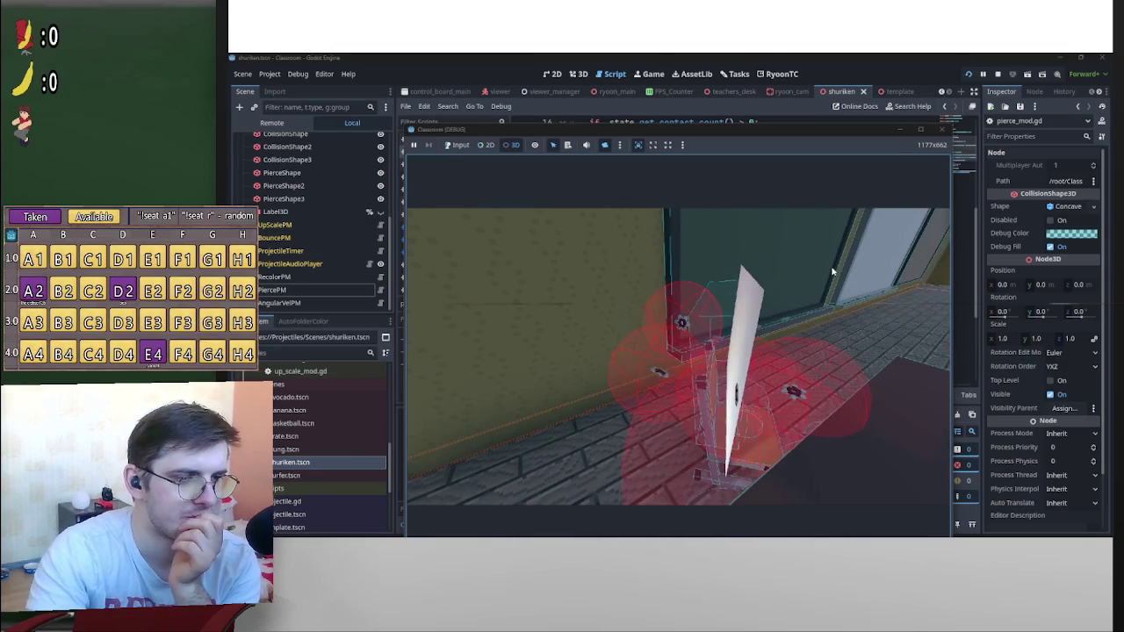
pyautogui.click(900, 130)
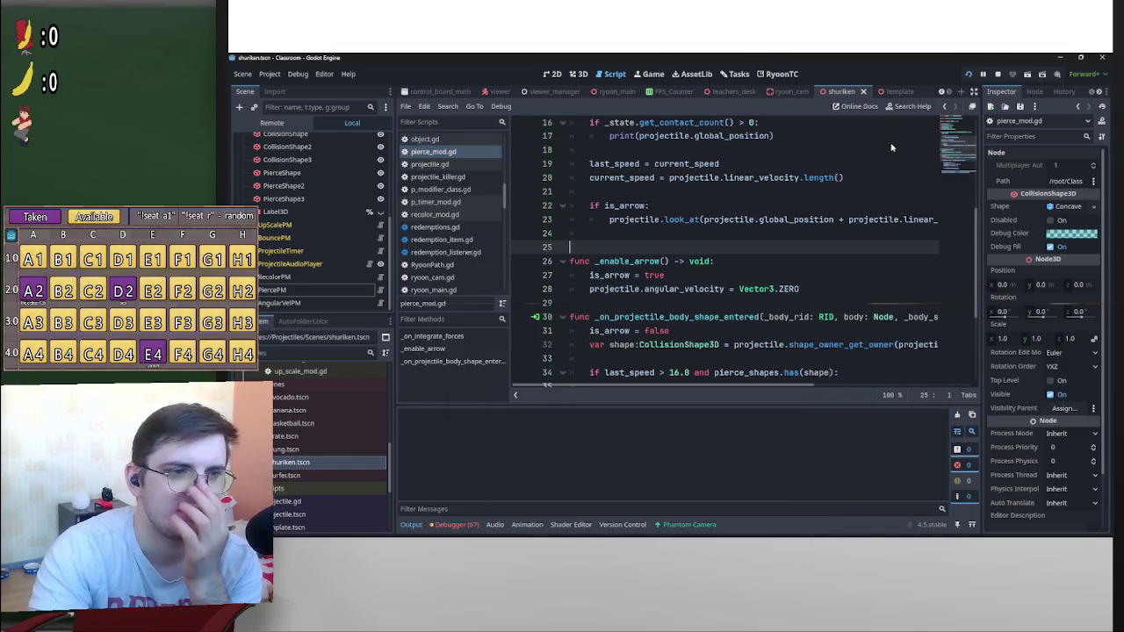
# Scroll through the contact and speed code in pierce_mod.gd
pyautogui.scroll(-2, 795, 233)
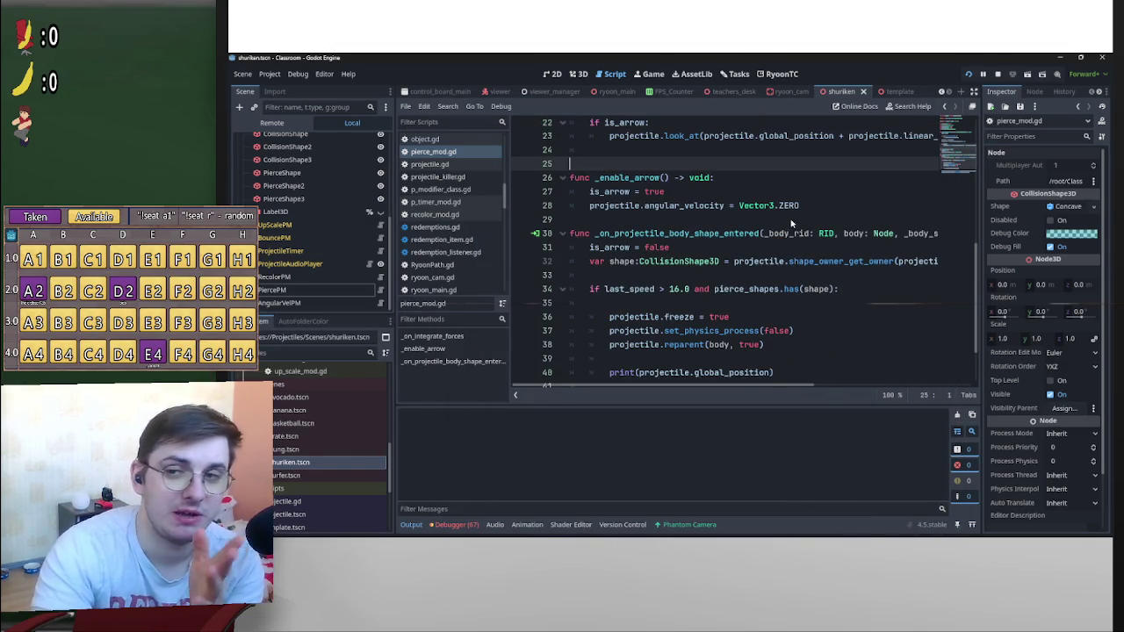
pyautogui.scroll(-2, 790, 227)
pyautogui.scroll(5, 801, 288)
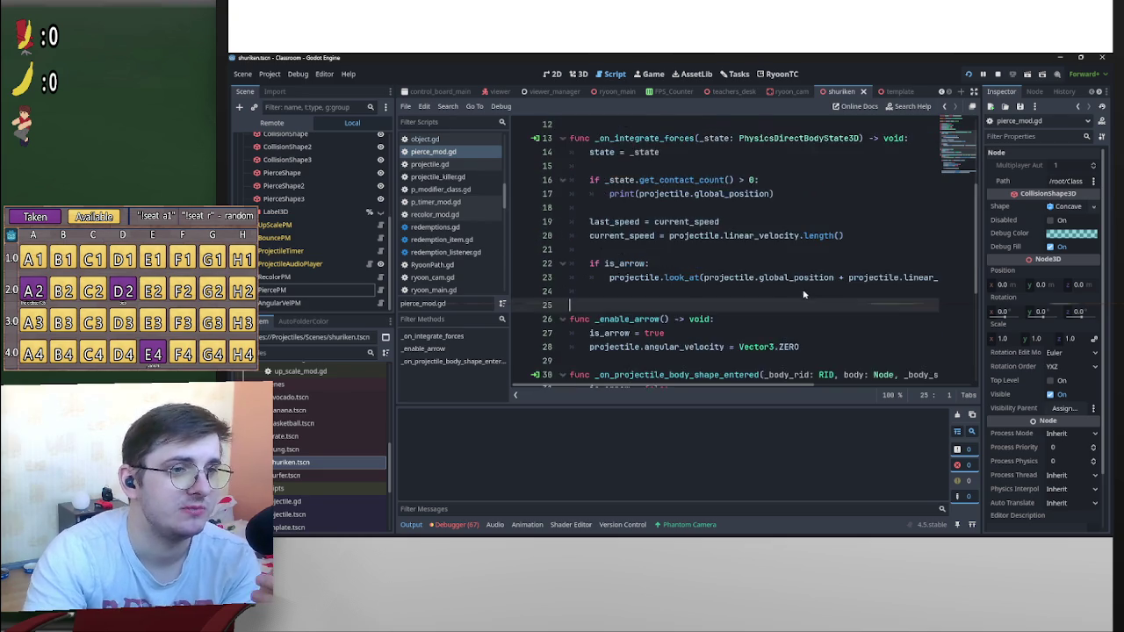
pyautogui.scroll(4, 813, 291)
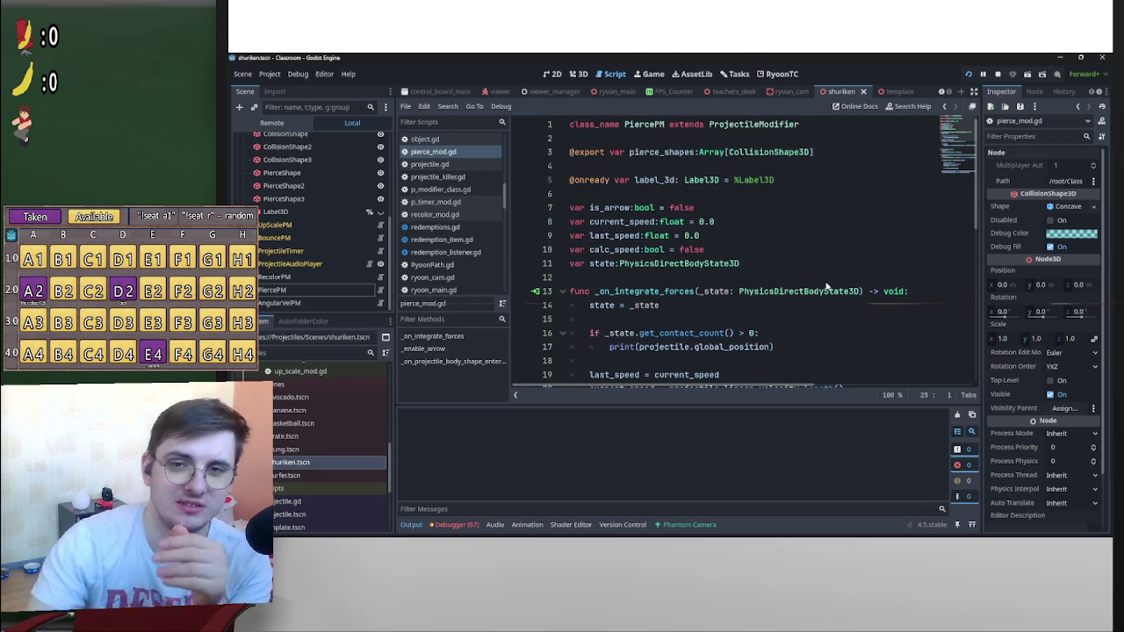
pyautogui.scroll(-3, 772, 206)
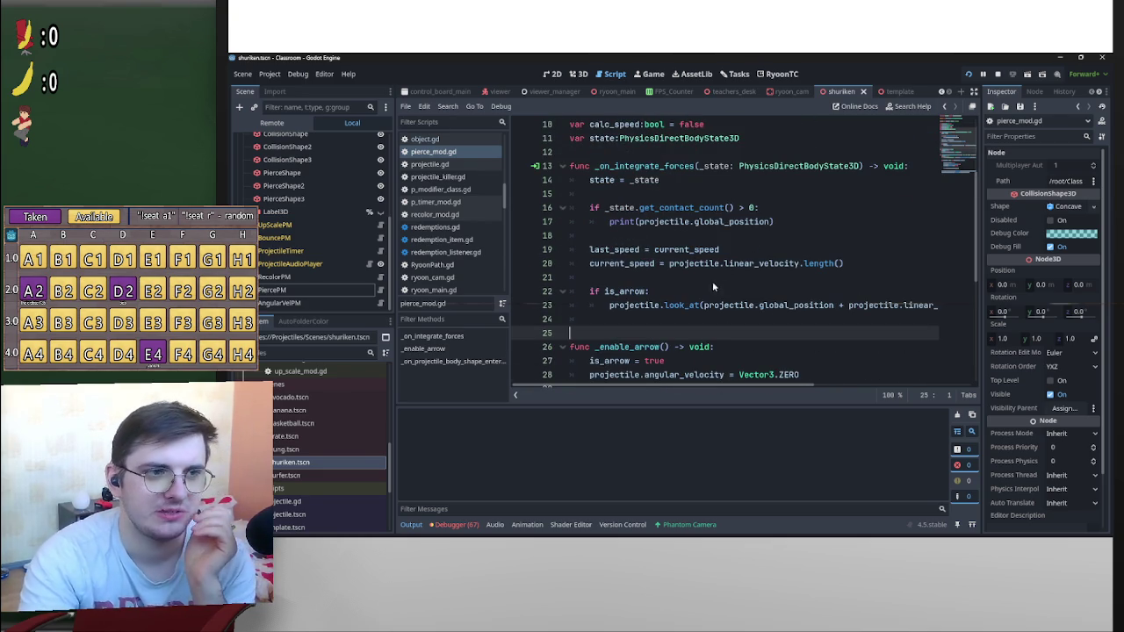
pyautogui.scroll(-5, 785, 272)
pyautogui.scroll(2, 785, 279)
pyautogui.scroll(3, 784, 276)
pyautogui.moveTo(775, 236); pyautogui.dragTo(608, 239)
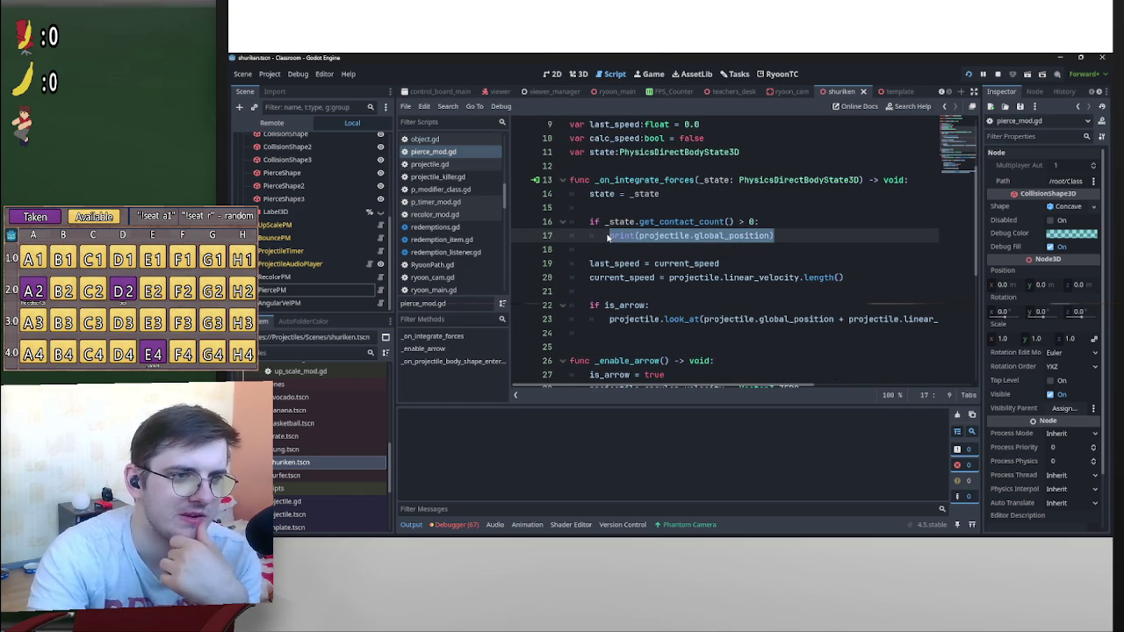
# Place the caret at the end of line 16, then switch to projectile.gd
pyautogui.click(822, 223)
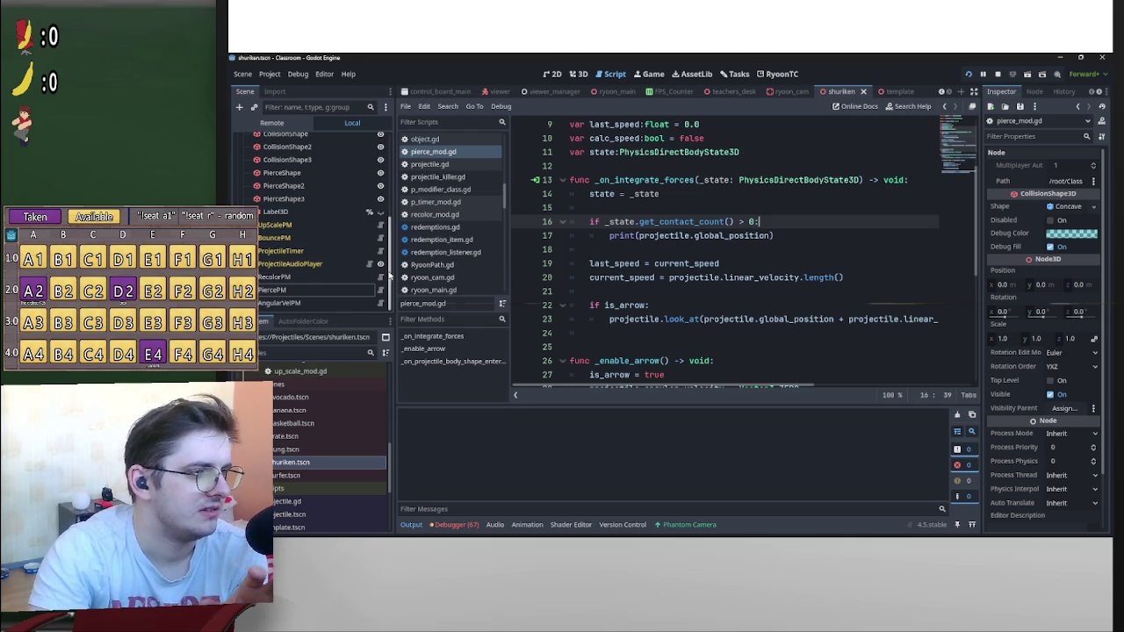
pyautogui.scroll(4, 389, 275)
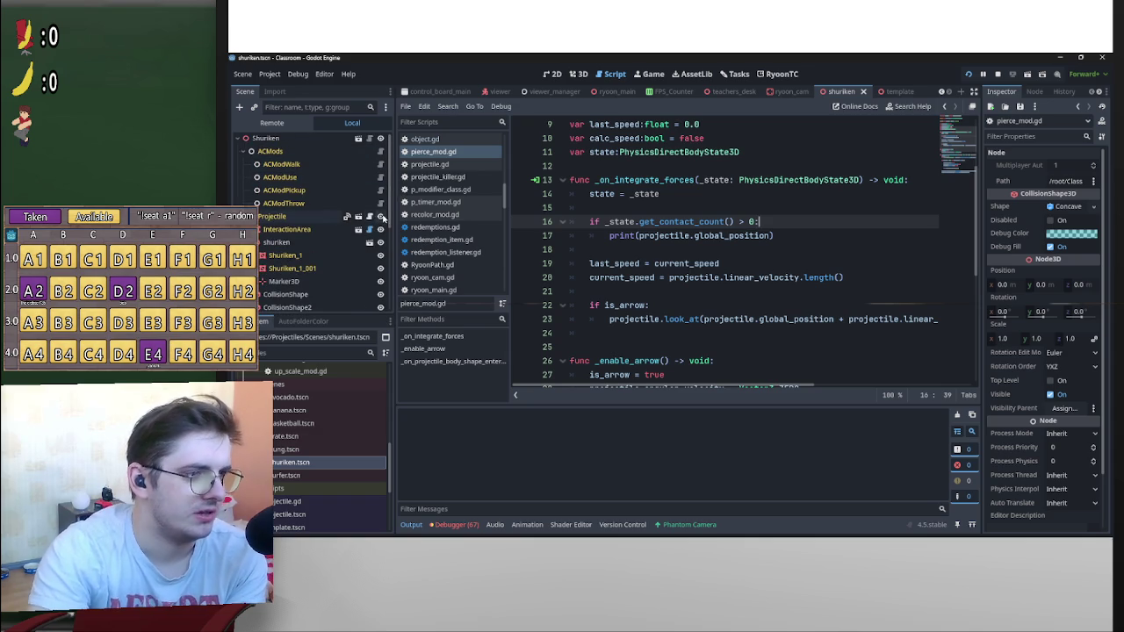
pyautogui.click(429, 165)
pyautogui.scroll(-3, 749, 288)
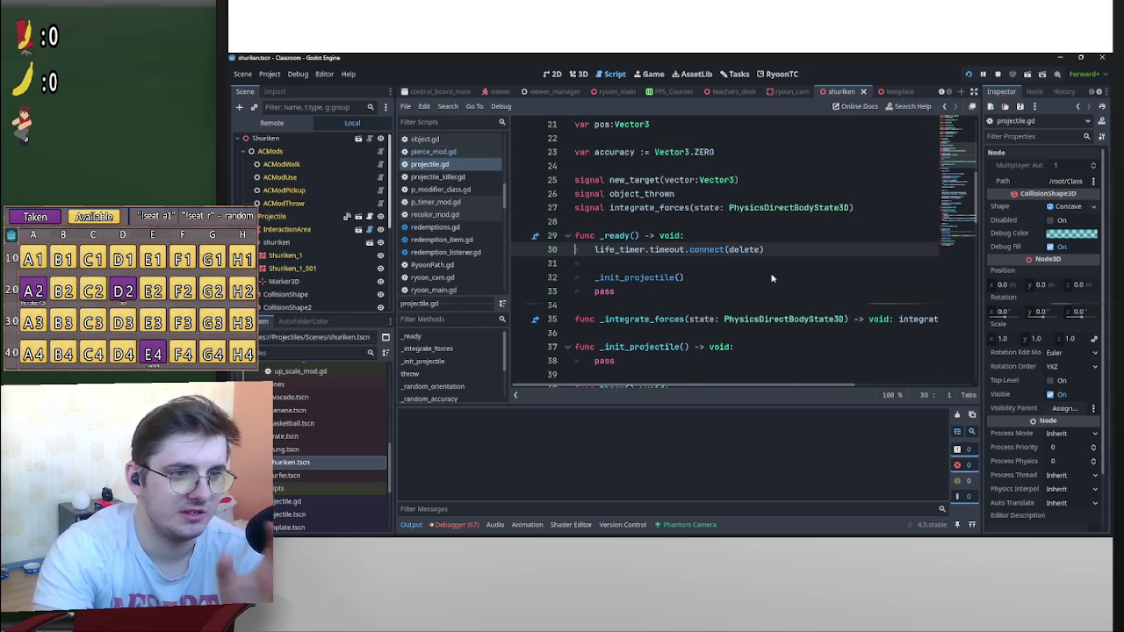
pyautogui.scroll(-2, 772, 279)
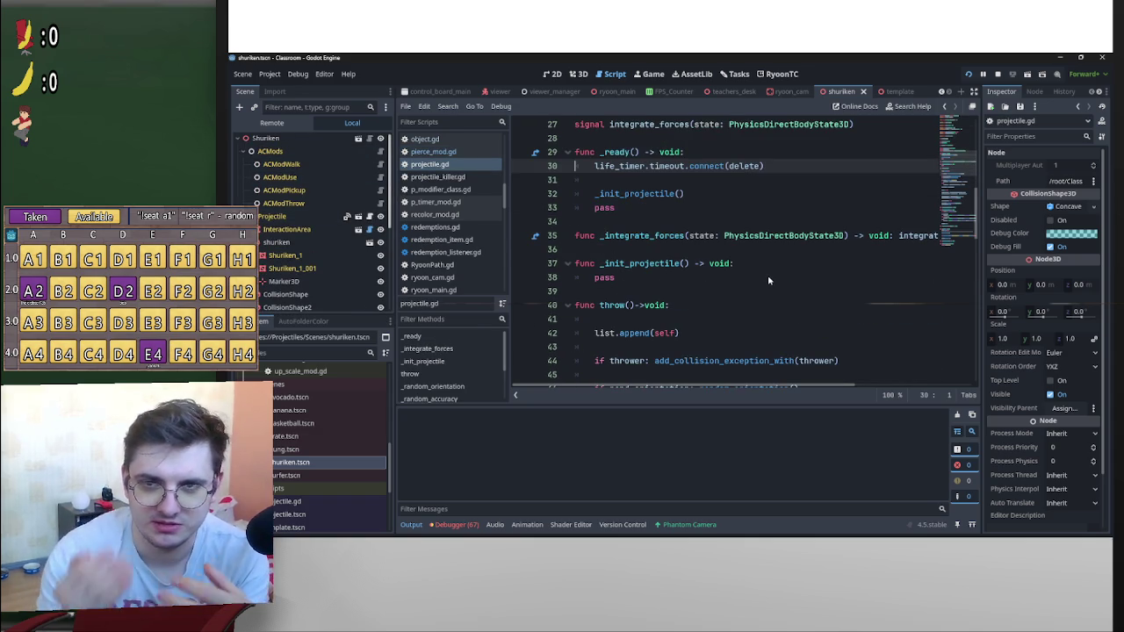
pyautogui.scroll(-4, 768, 279)
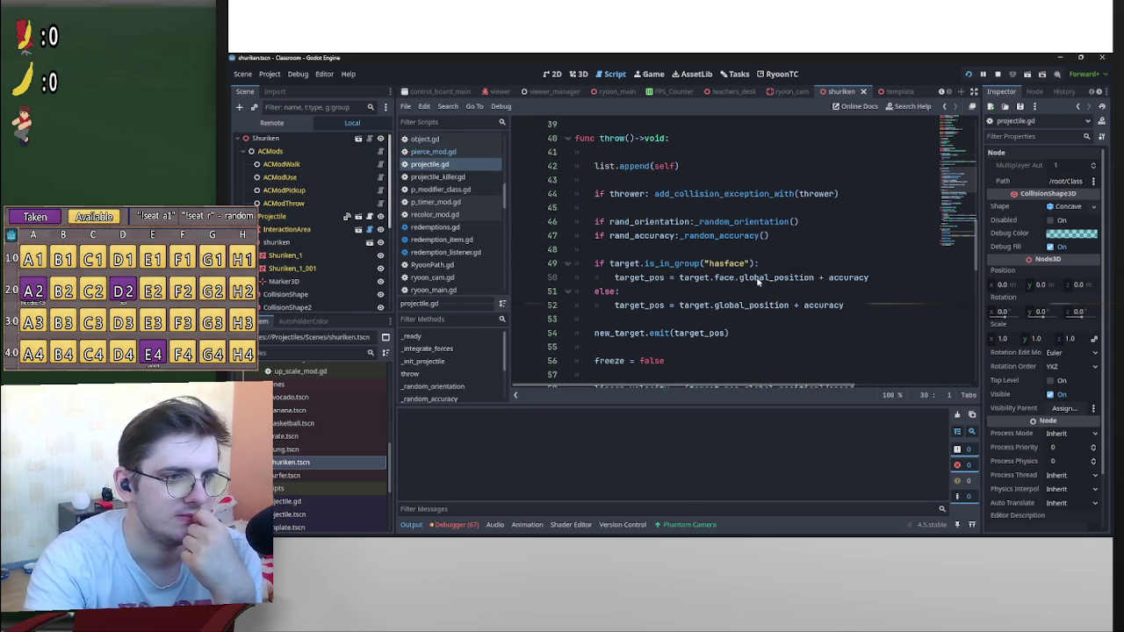
pyautogui.scroll(-2, 877, 263)
pyautogui.scroll(2, 878, 264)
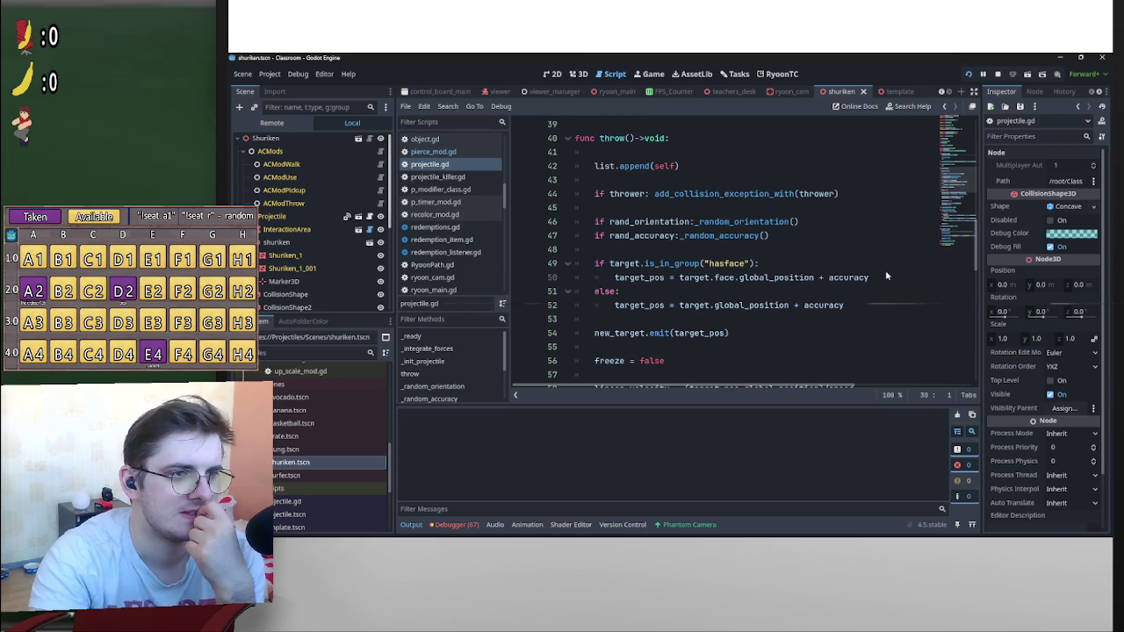
pyautogui.scroll(1, 884, 278)
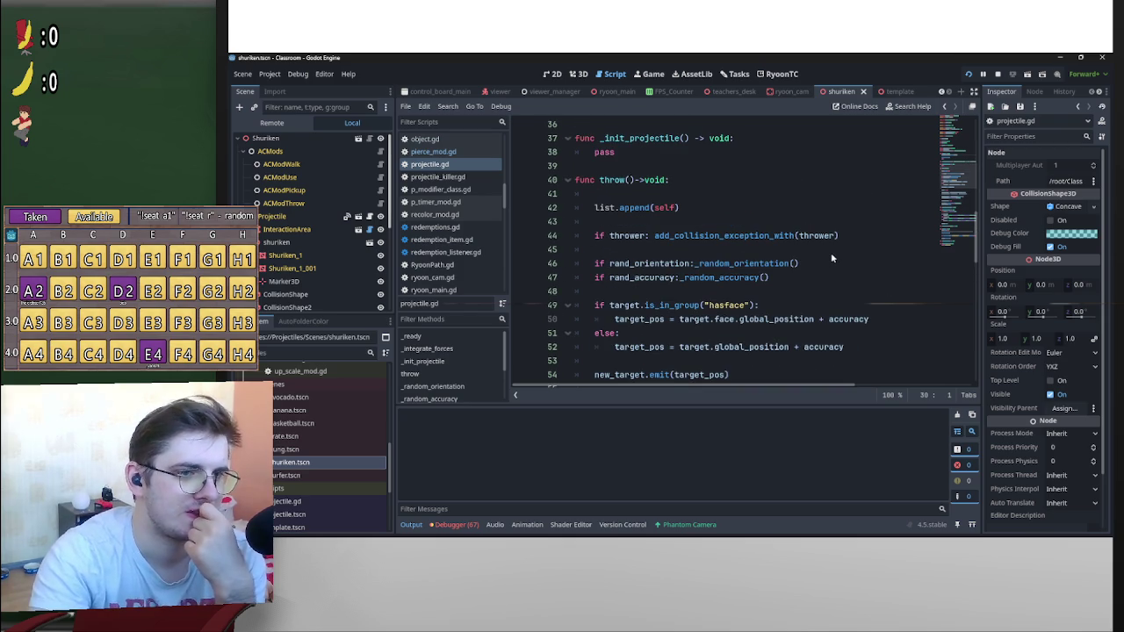
pyautogui.scroll(1, 832, 257)
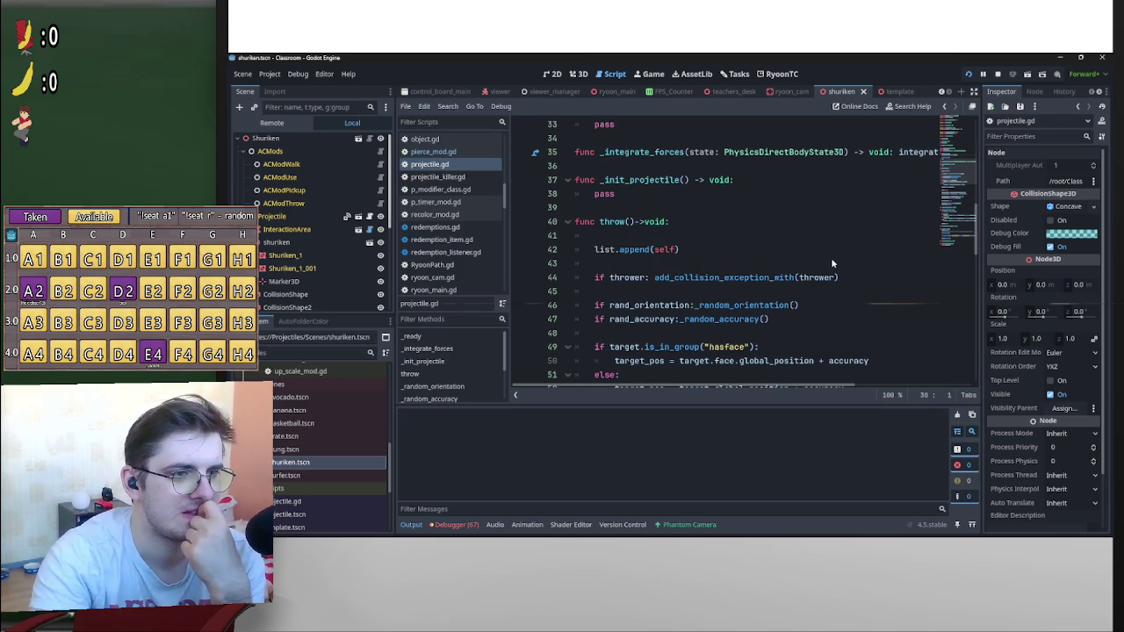
pyautogui.scroll(1, 831, 260)
pyautogui.scroll(-4, 831, 262)
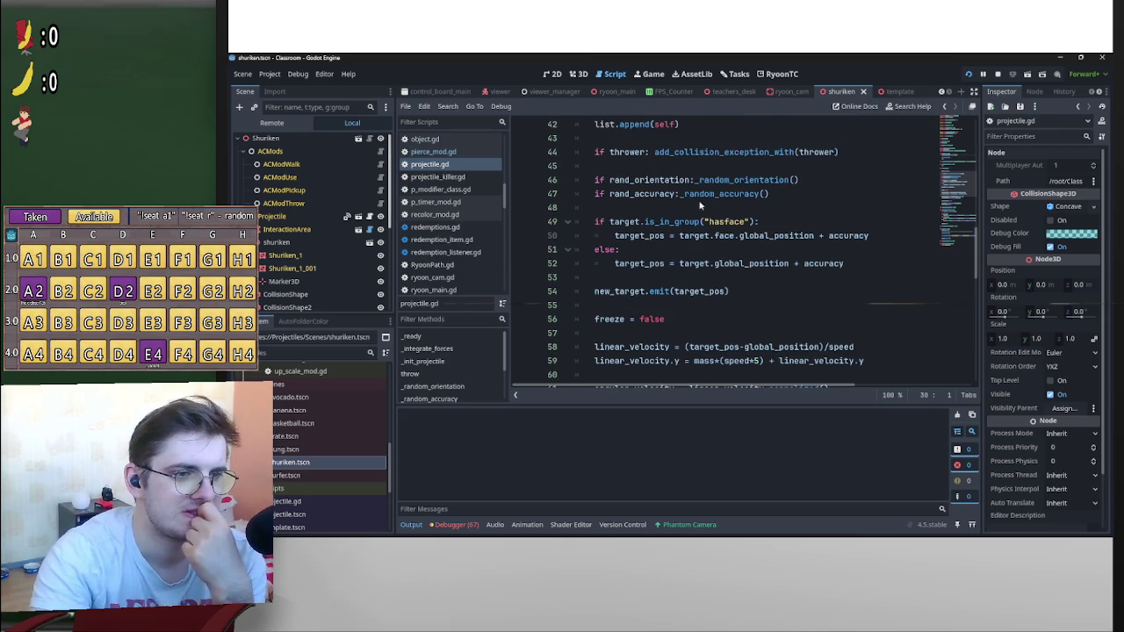
pyautogui.scroll(-3, 700, 205)
pyautogui.scroll(3, 700, 204)
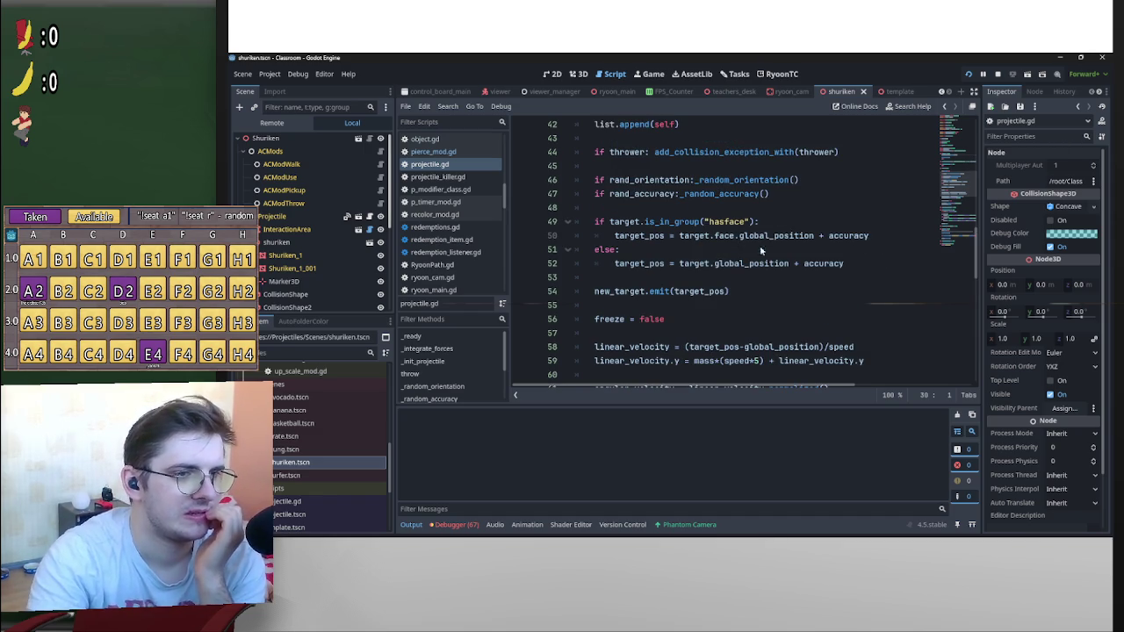
pyautogui.scroll(-4, 865, 310)
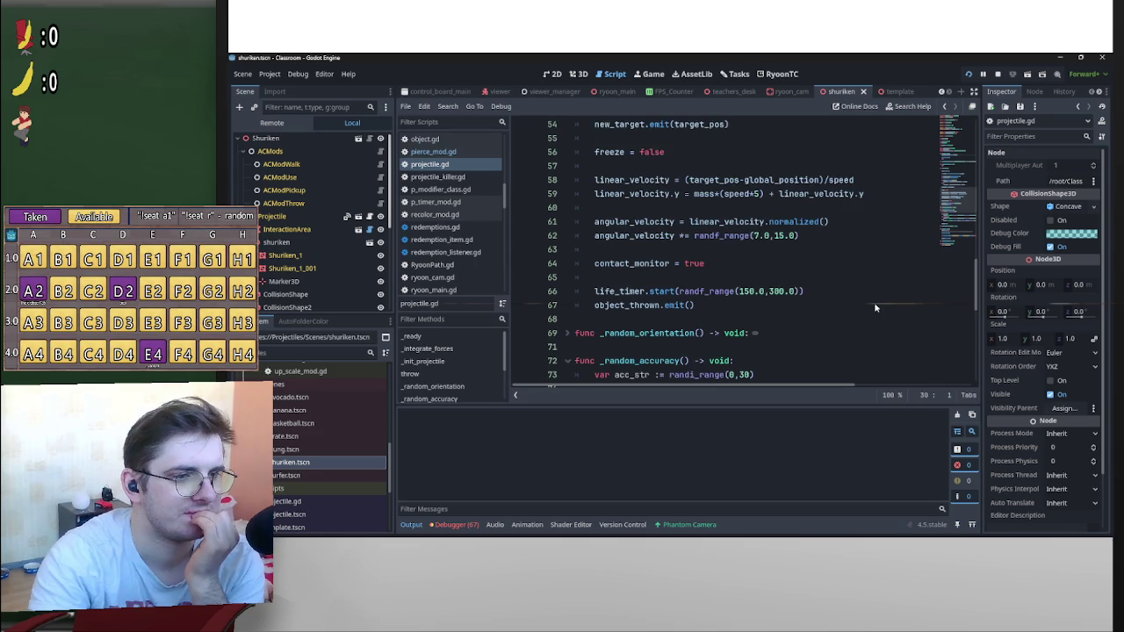
pyautogui.scroll(-2, 876, 306)
pyautogui.scroll(-6, 876, 306)
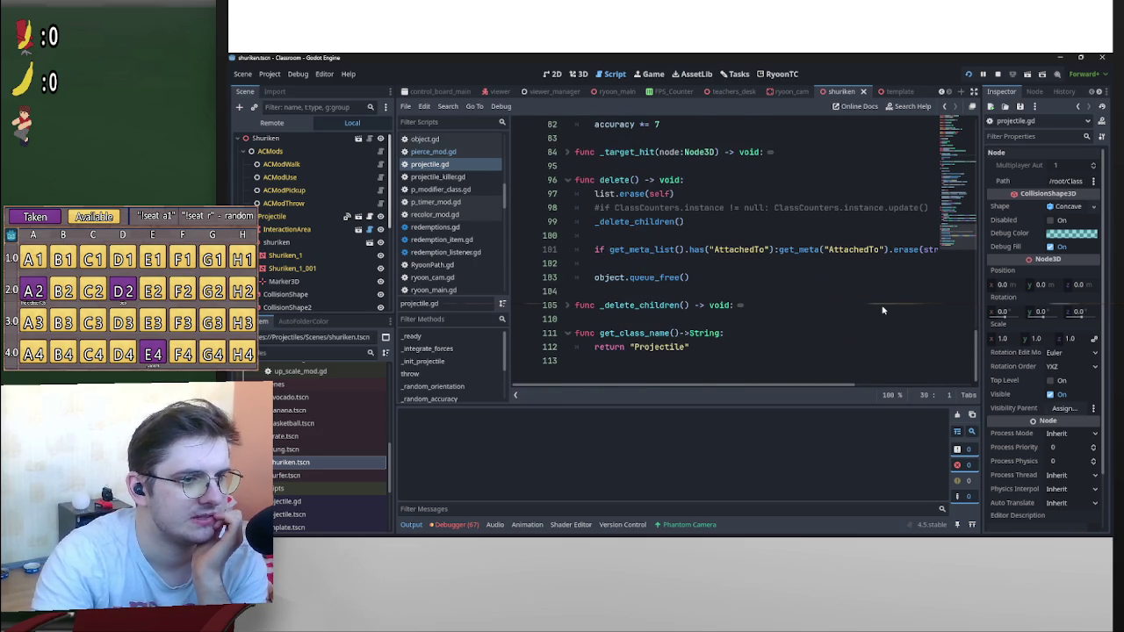
pyautogui.scroll(16, 878, 307)
pyautogui.scroll(2, 883, 303)
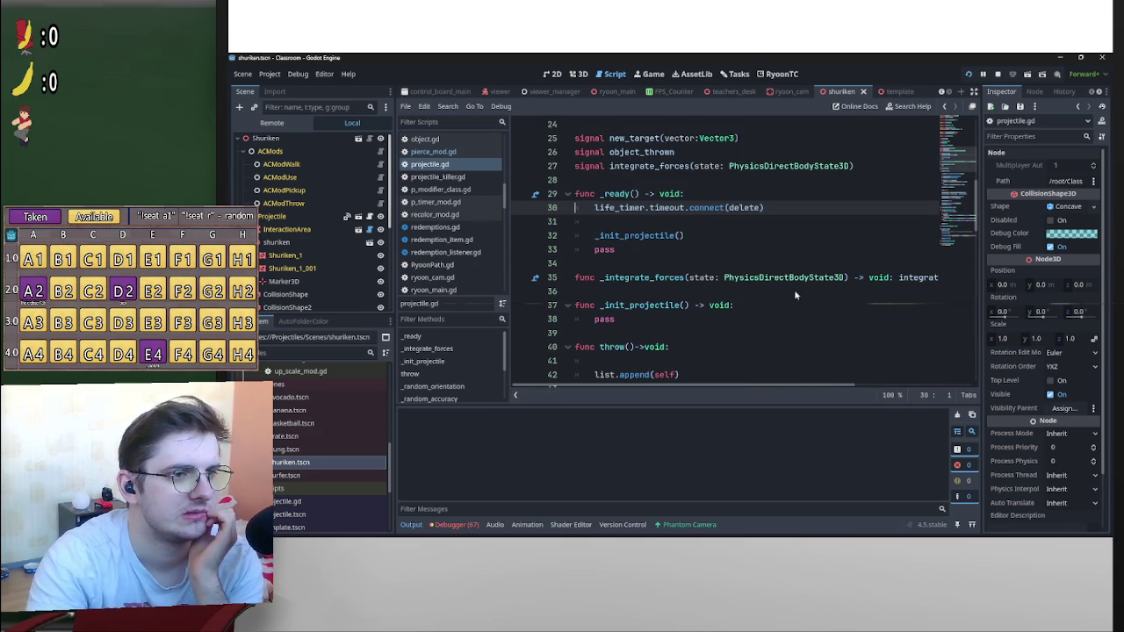
pyautogui.scroll(1, 644, 281)
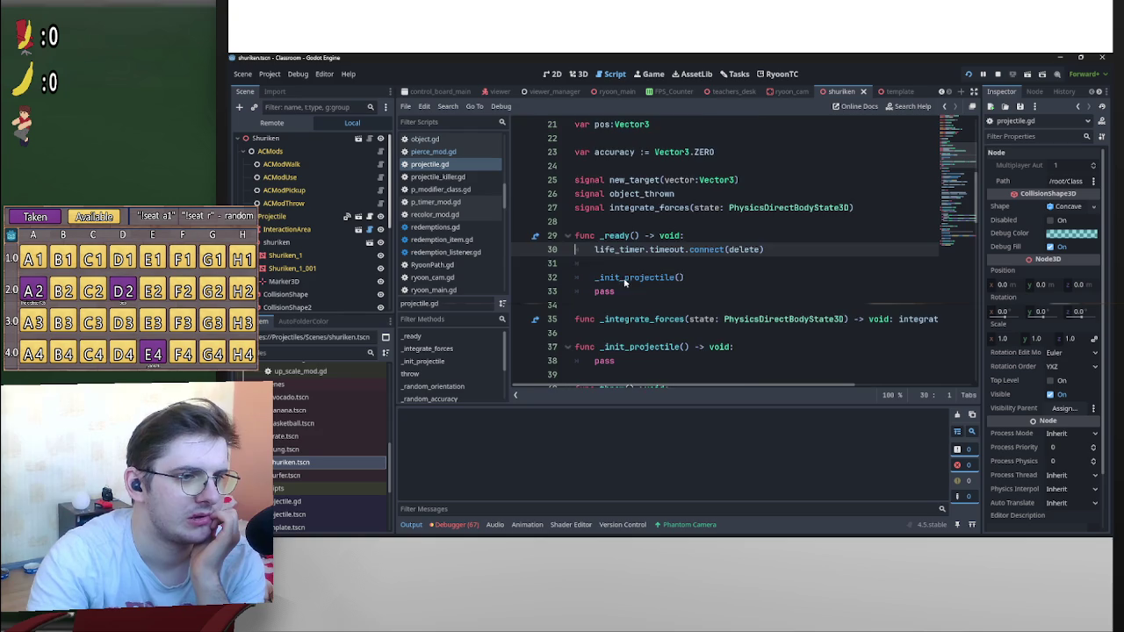
pyautogui.scroll(-3, 627, 283)
pyautogui.scroll(-3, 631, 269)
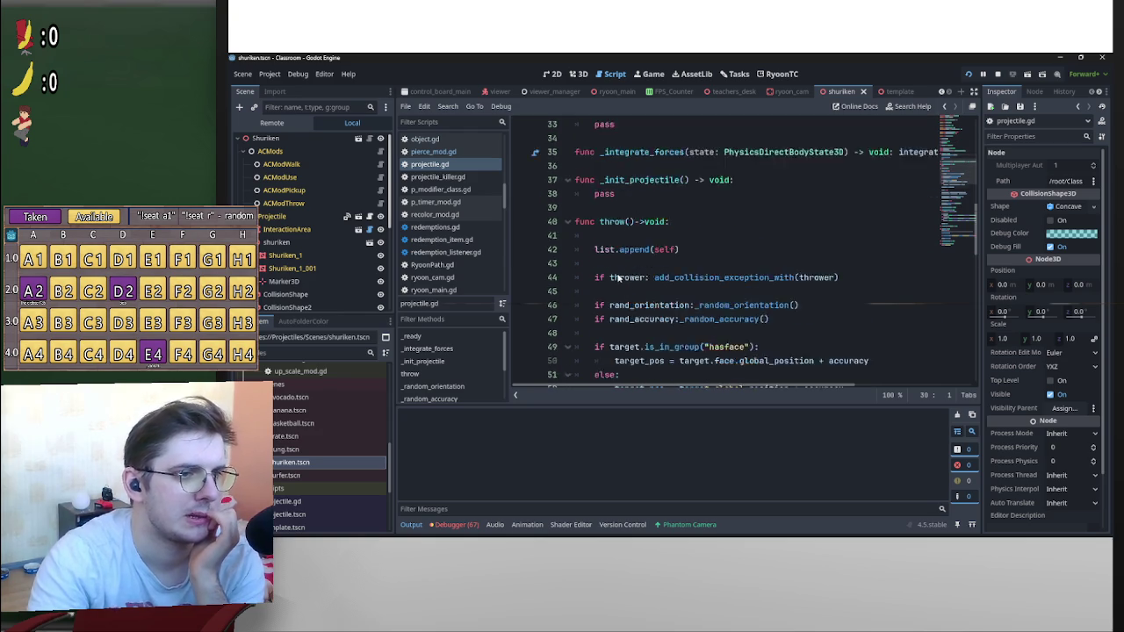
pyautogui.scroll(2, 634, 232)
pyautogui.scroll(-1, 582, 191)
pyautogui.scroll(1, 582, 191)
pyautogui.scroll(-1, 741, 301)
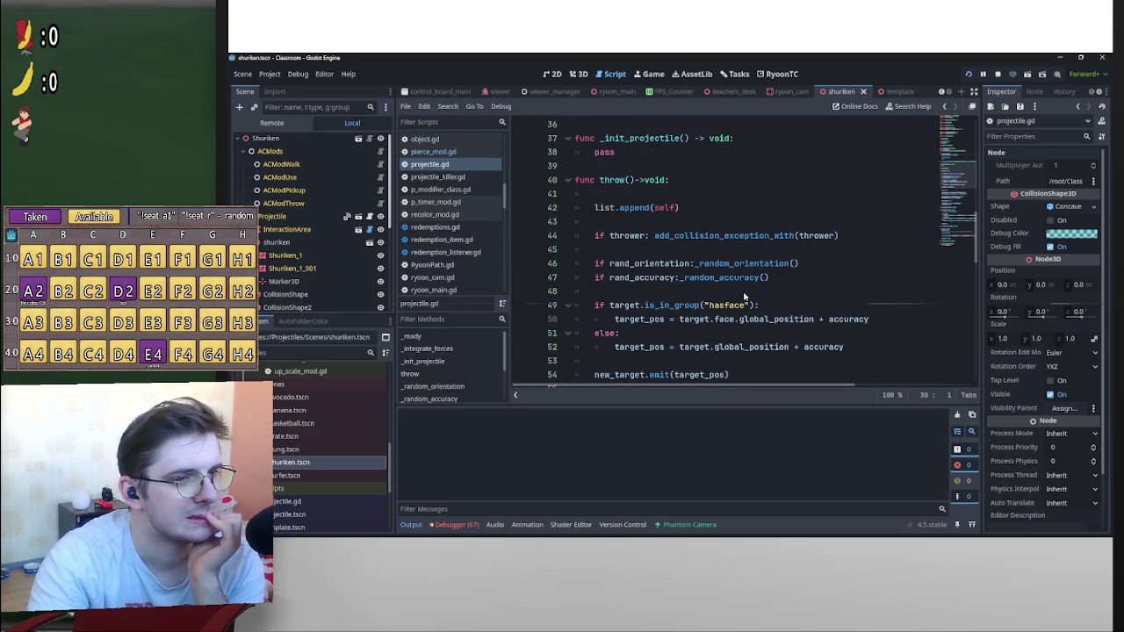
pyautogui.scroll(-1, 812, 212)
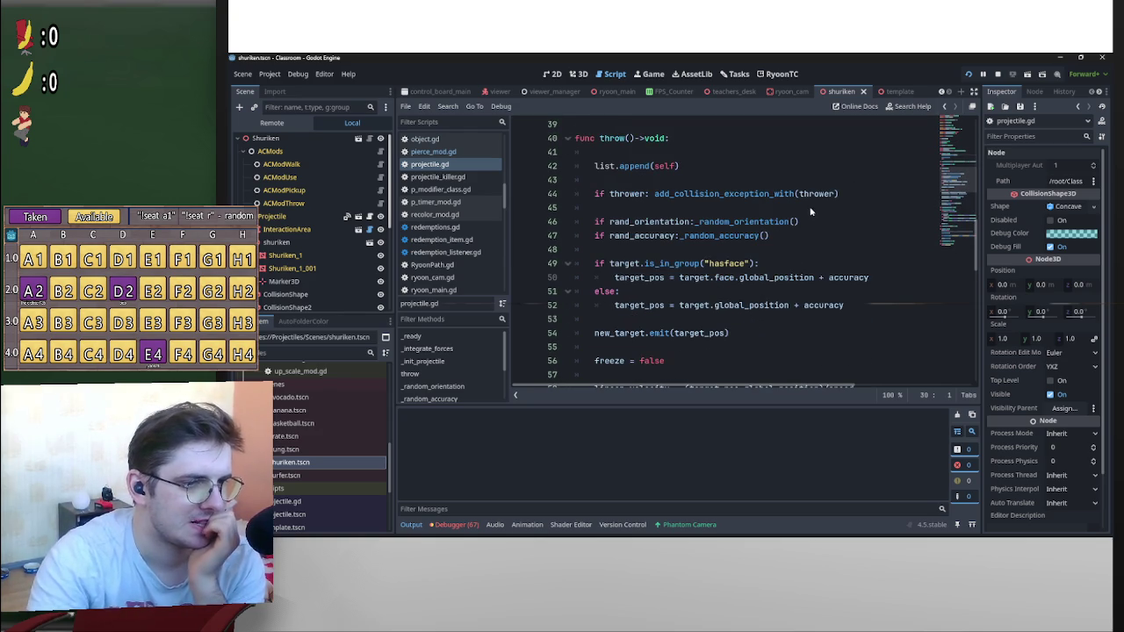
pyautogui.scroll(-2, 809, 204)
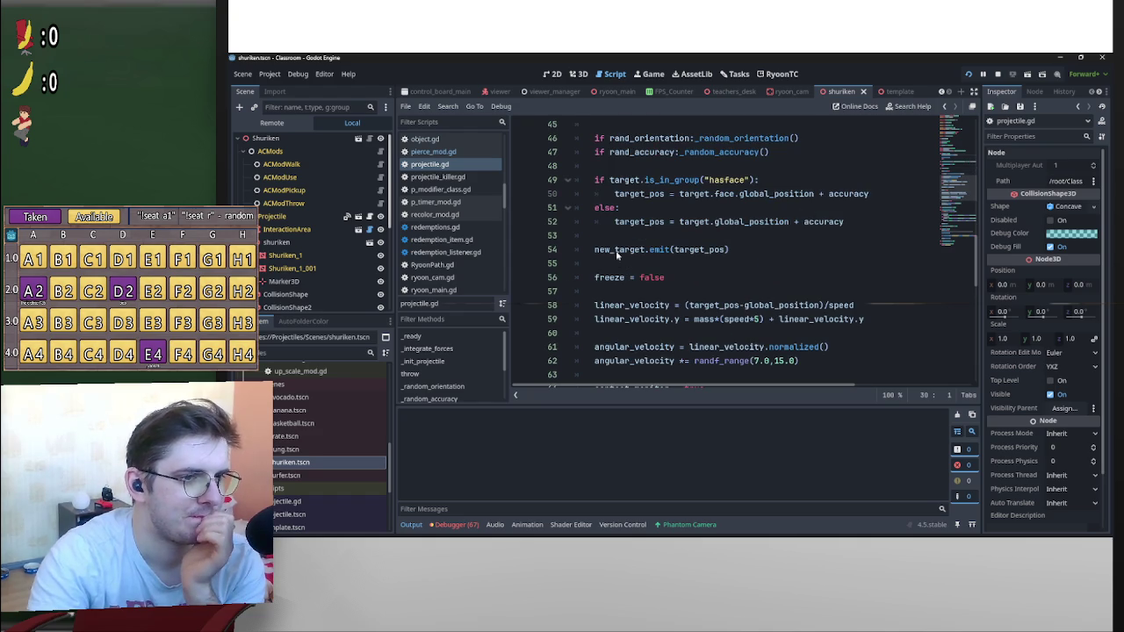
pyautogui.scroll(-1, 591, 254)
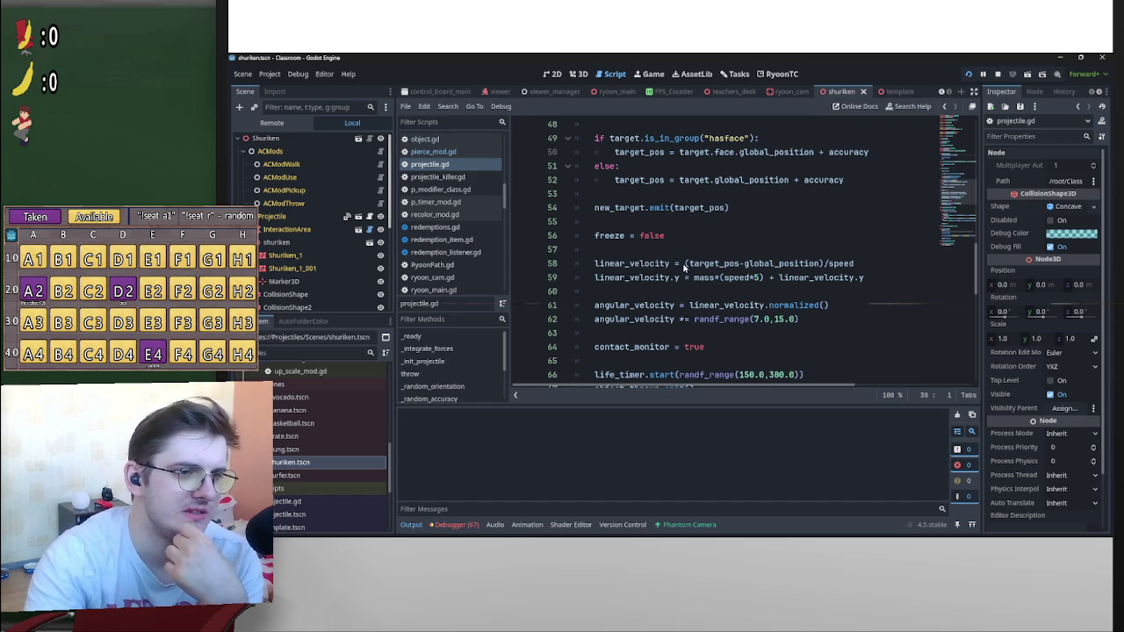
pyautogui.moveTo(689, 266); pyautogui.dragTo(743, 264)
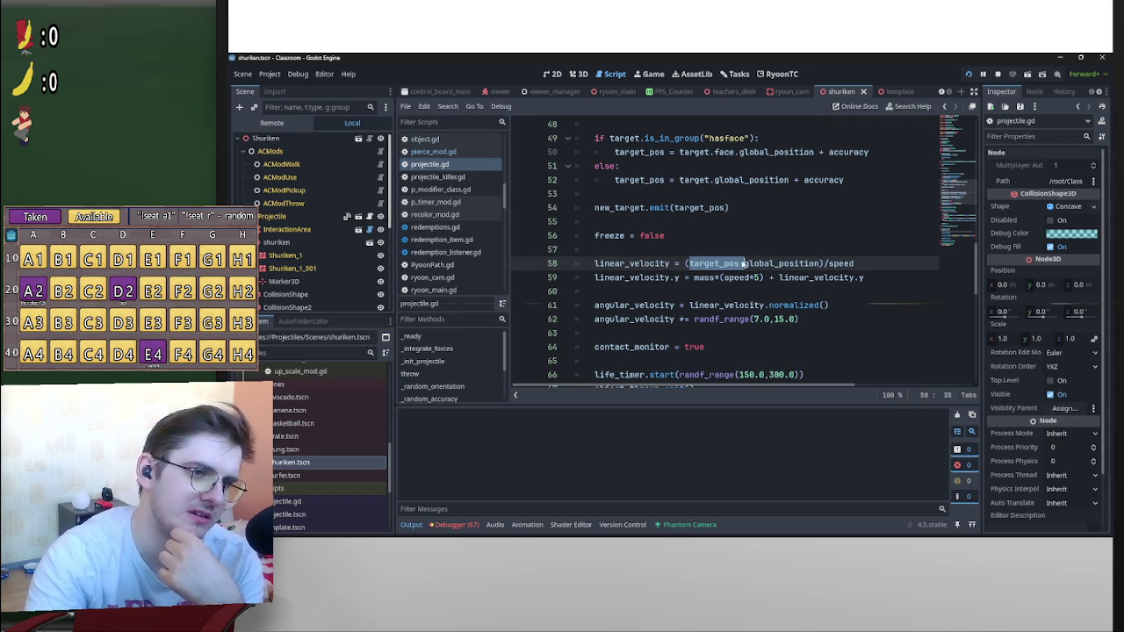
# Examine lines 58–59 of throw(), selecting global_position and the mass*(speed*5) term
pyautogui.click(745, 263)
pyautogui.doubleClick(747, 264)
pyautogui.click(862, 262)
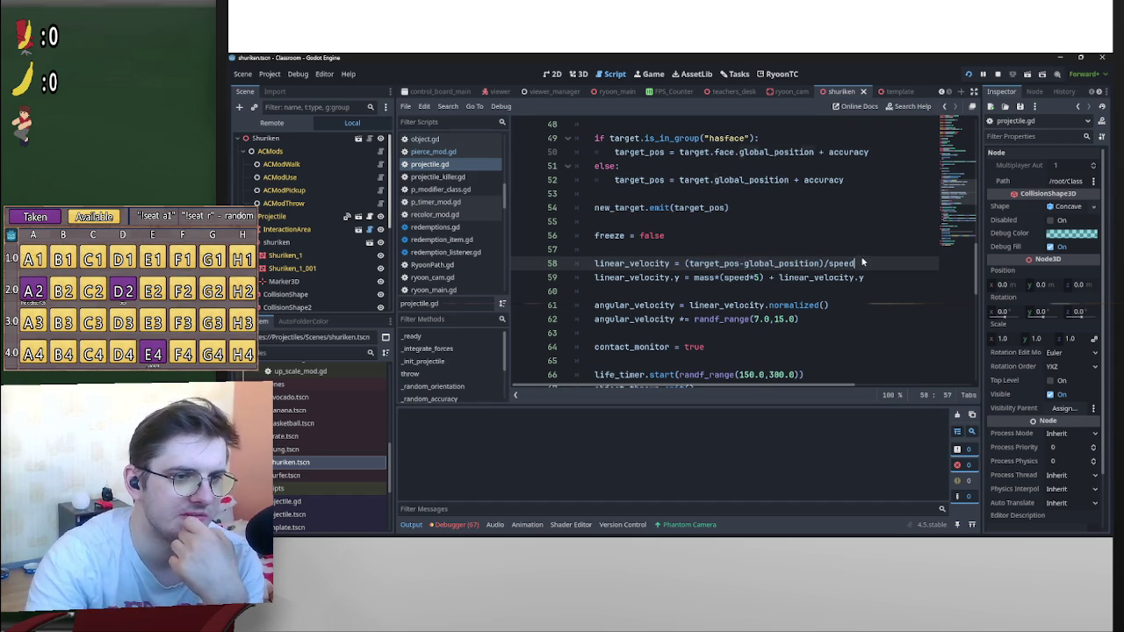
pyautogui.moveTo(695, 277); pyautogui.dragTo(766, 278)
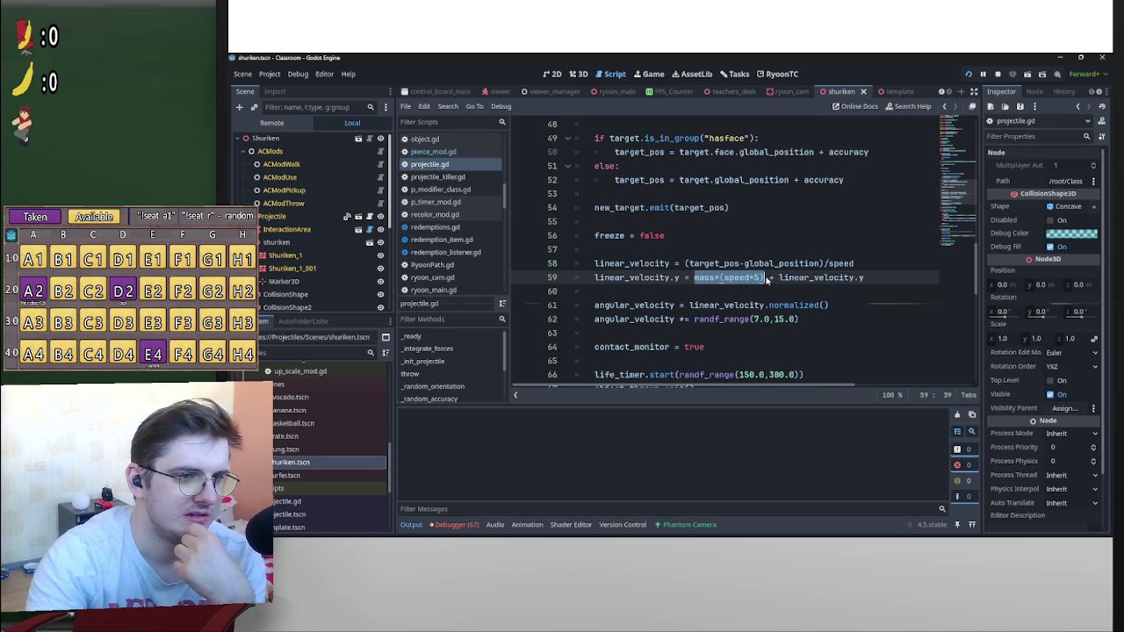
pyautogui.moveTo(722, 278); pyautogui.dragTo(765, 279)
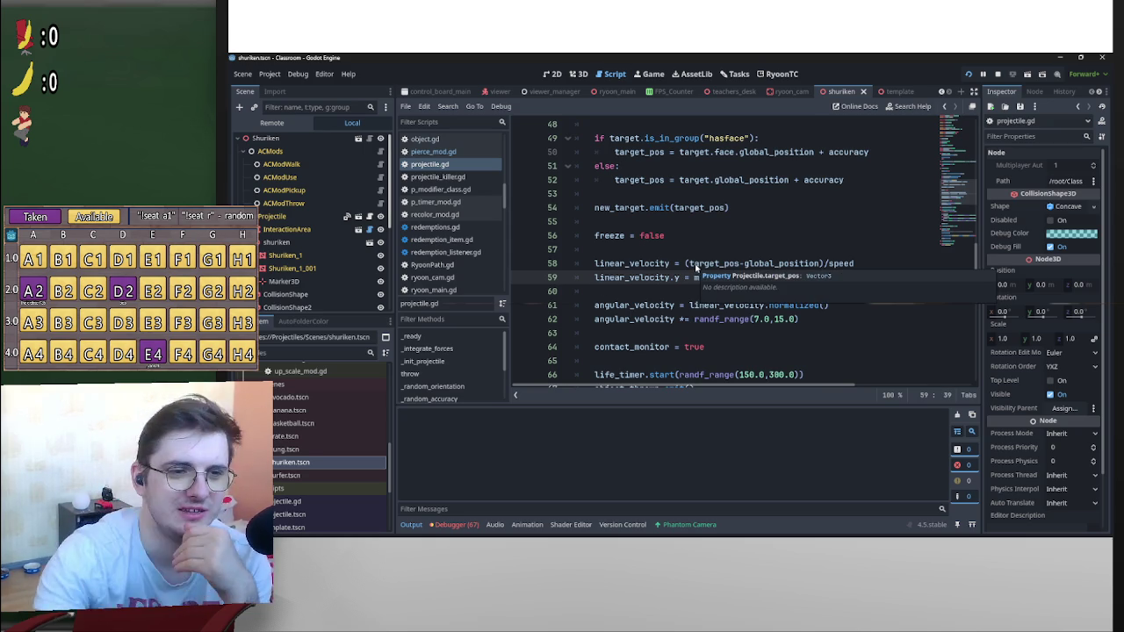
pyautogui.click(828, 221)
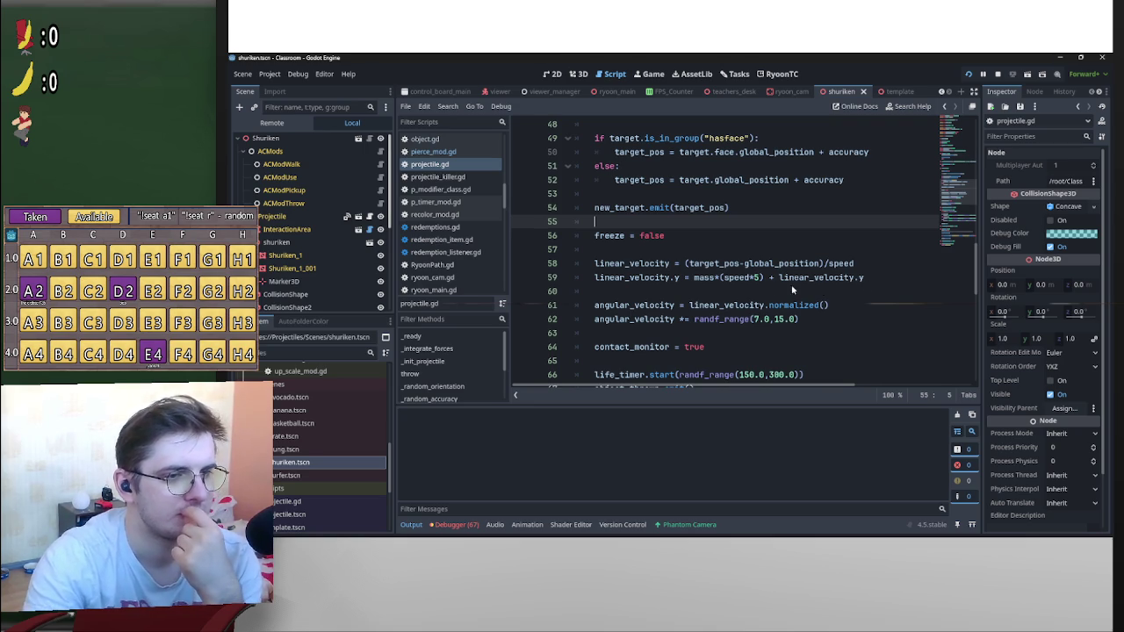
# Rewrite line 59 as linear_velocity.y += mass*(speed*5) and save projectile.gd
pyautogui.click(685, 279)
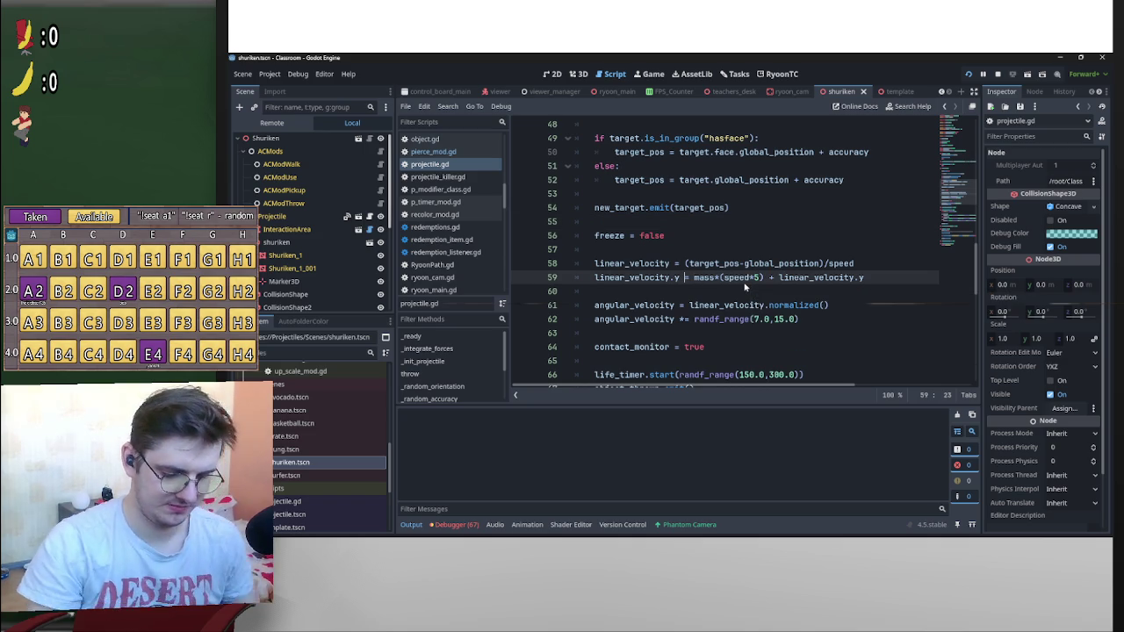
pyautogui.write('+')
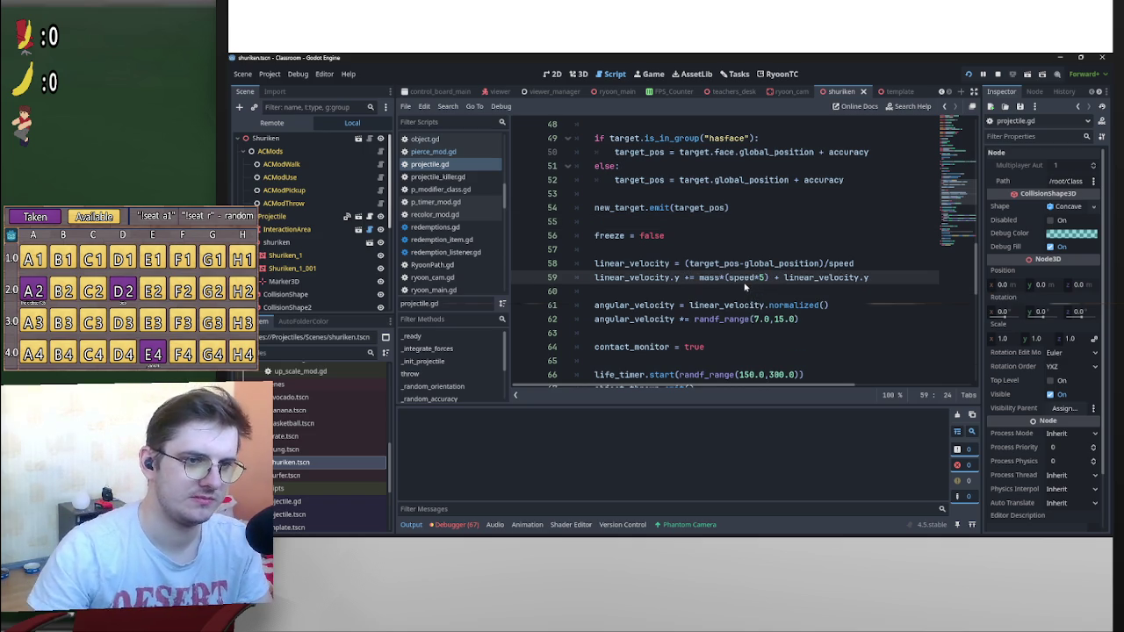
pyautogui.moveTo(774, 277); pyautogui.dragTo(896, 278)
pyautogui.press('BackSpace')
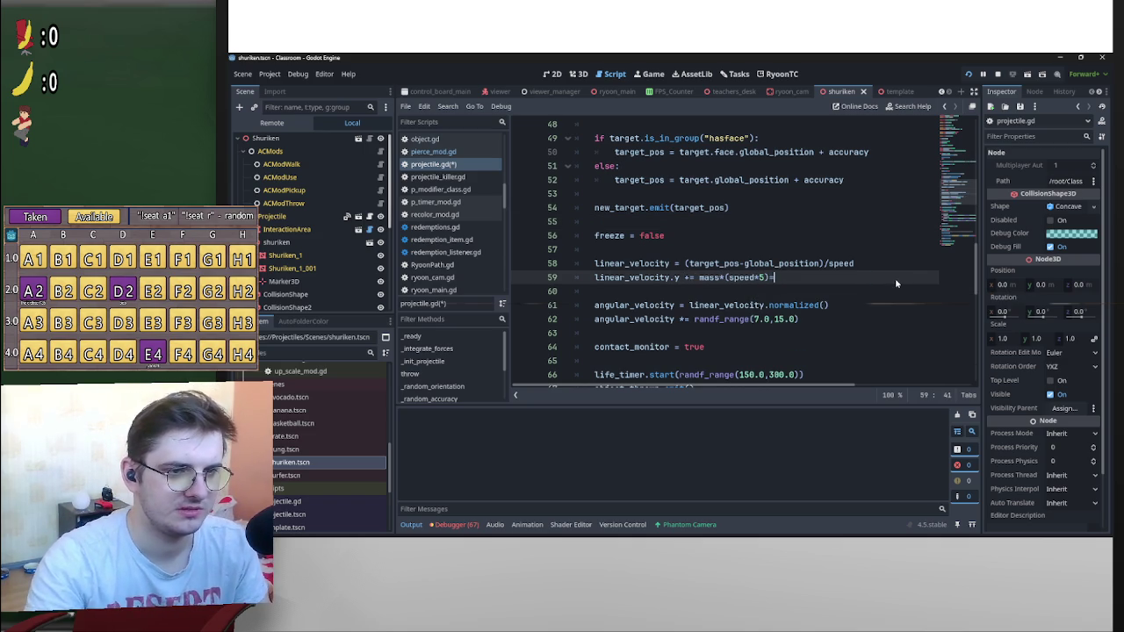
pyautogui.hotkey('ctrl', 'space')
pyautogui.write('\\')
pyautogui.press('BackSpace')
pyautogui.press('BackSpace')
pyautogui.press('BackSpace')
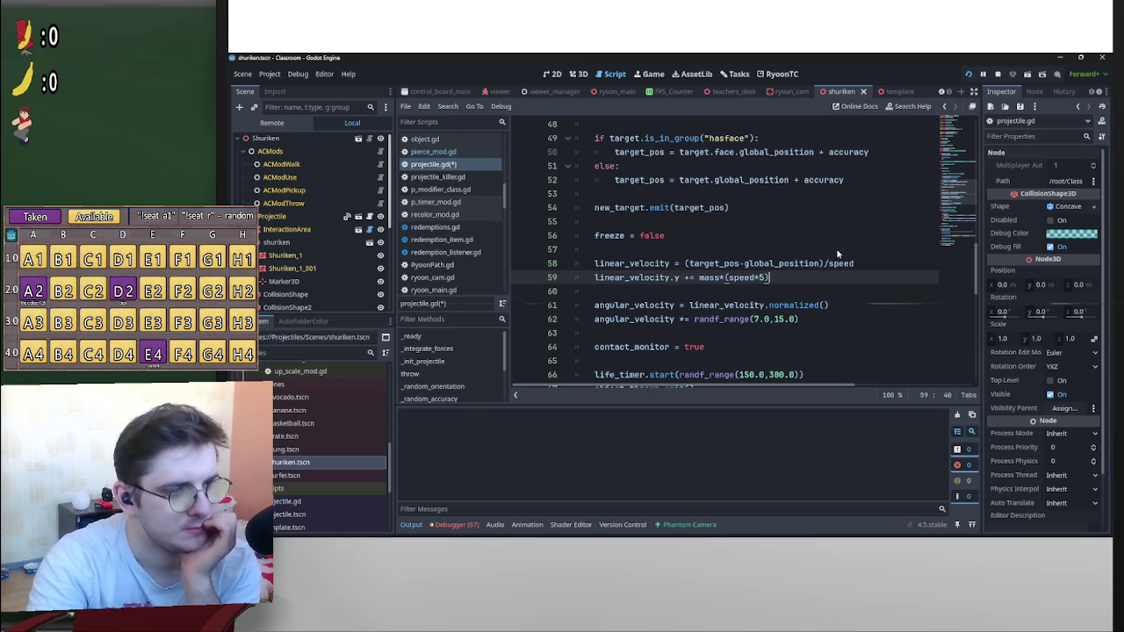
pyautogui.click(770, 250)
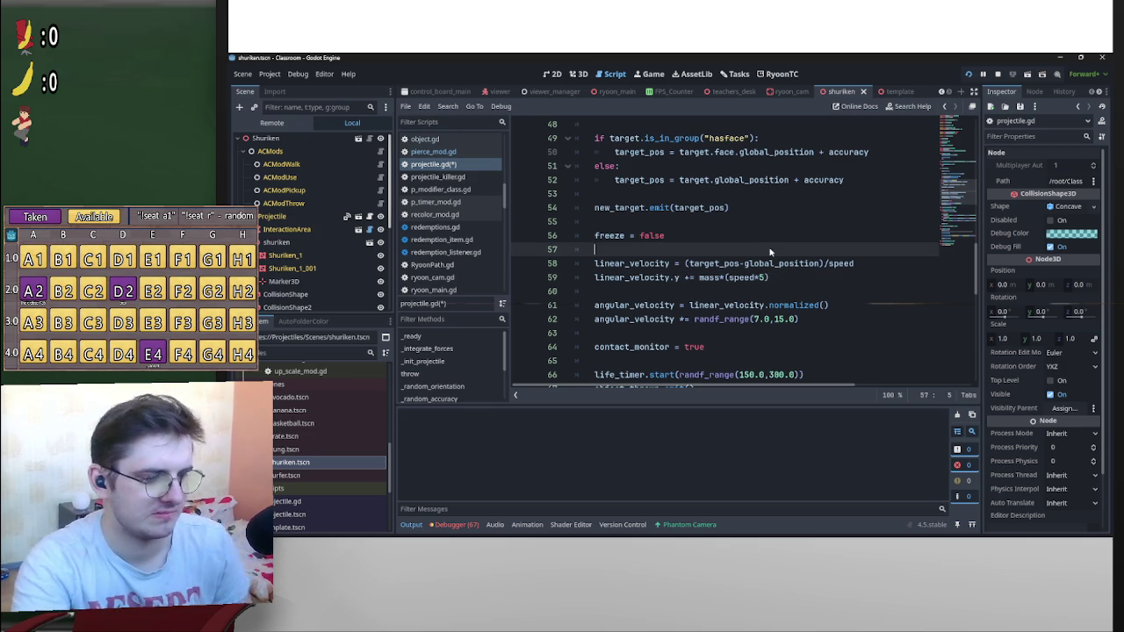
pyautogui.hotkey('ctrl', 's')
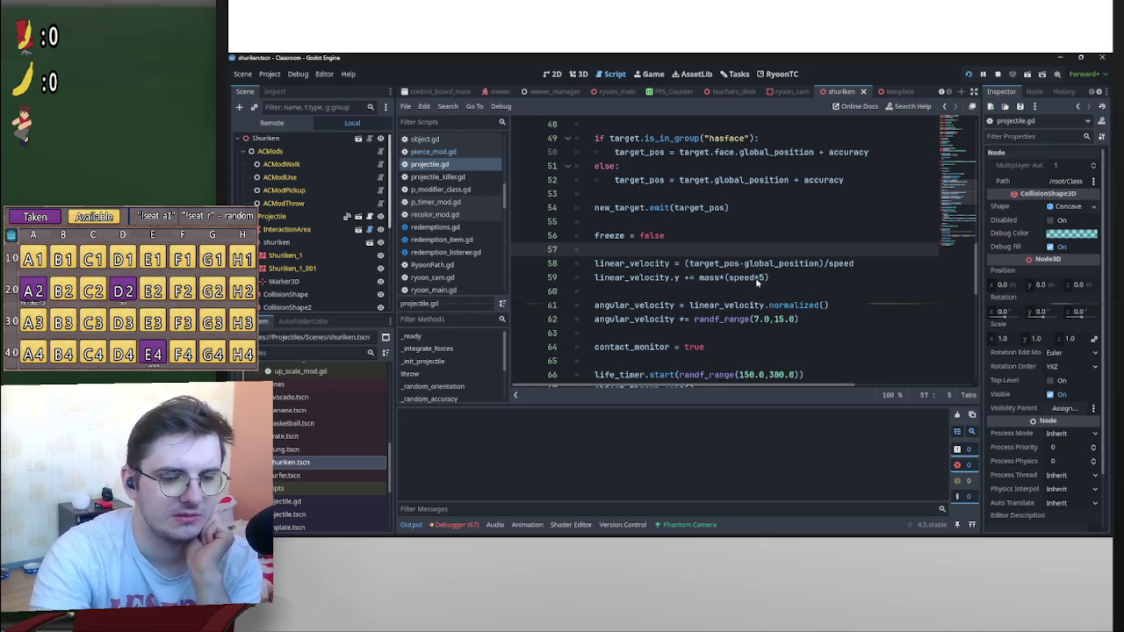
# Select the 5 multiplier in speed*5 on line 59
pyautogui.moveTo(760, 272)
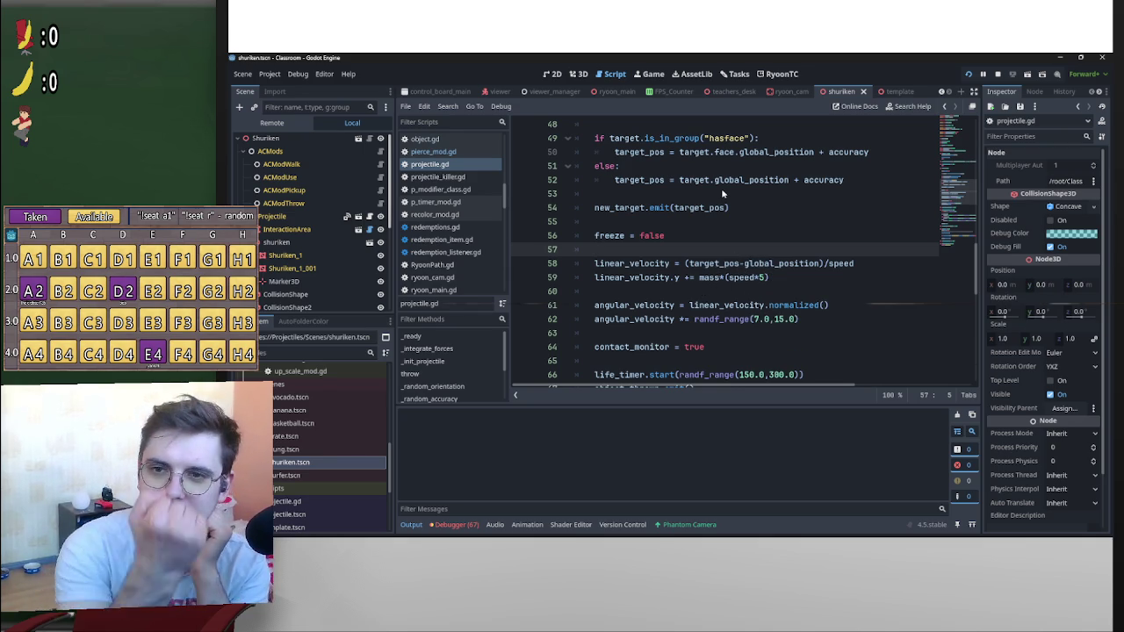
pyautogui.doubleClick(762, 277)
pyautogui.scroll(-3, 846, 289)
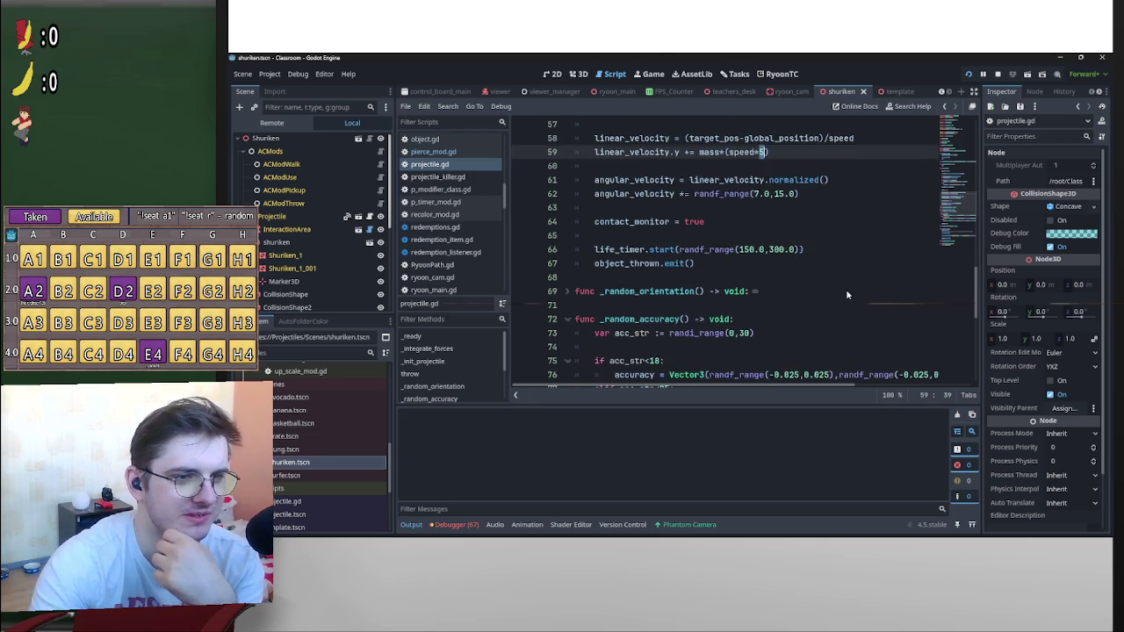
# Scroll up to line 8 and select the 0.8 speed value
pyautogui.scroll(2, 846, 289)
pyautogui.scroll(2, 847, 295)
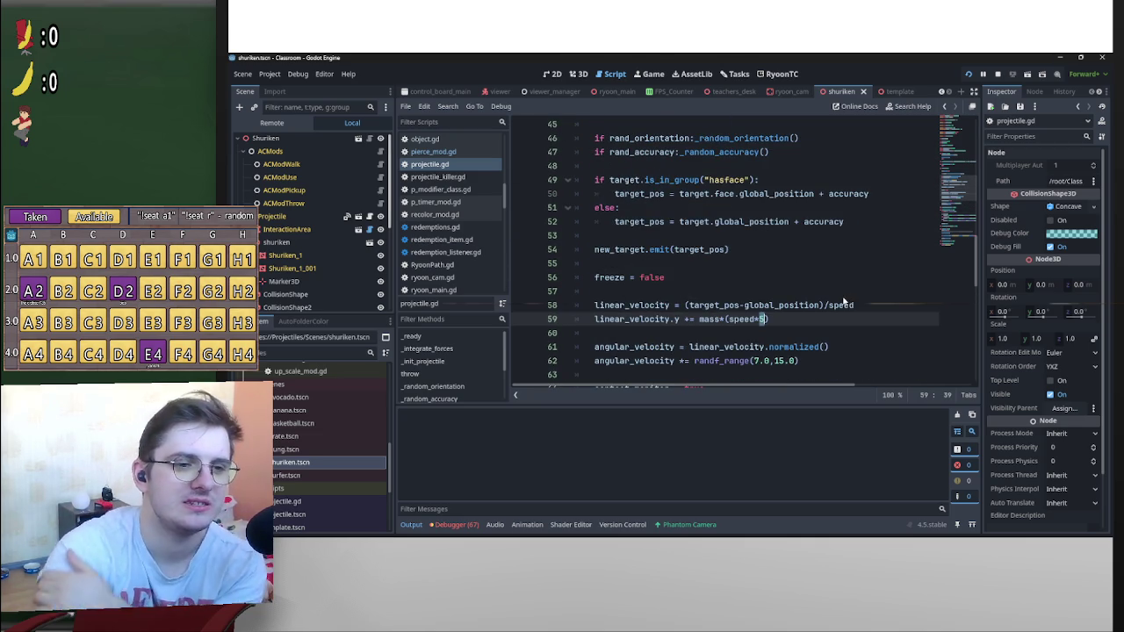
pyautogui.scroll(7, 870, 296)
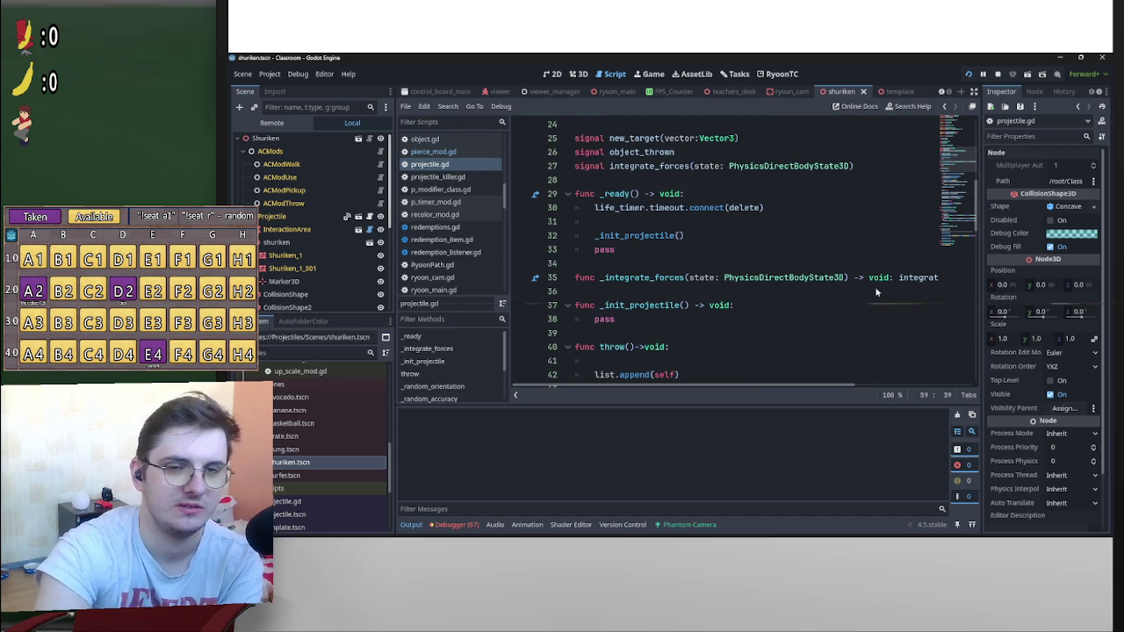
pyautogui.scroll(5, 843, 299)
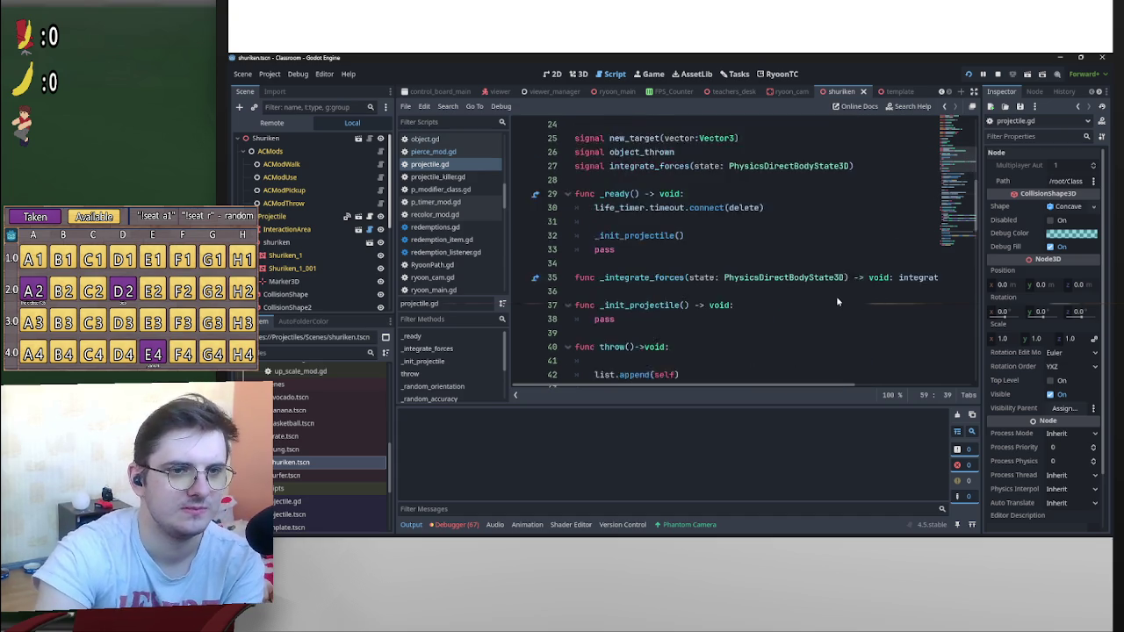
pyautogui.scroll(-7, 843, 290)
pyautogui.scroll(6, 839, 281)
pyautogui.scroll(4, 848, 273)
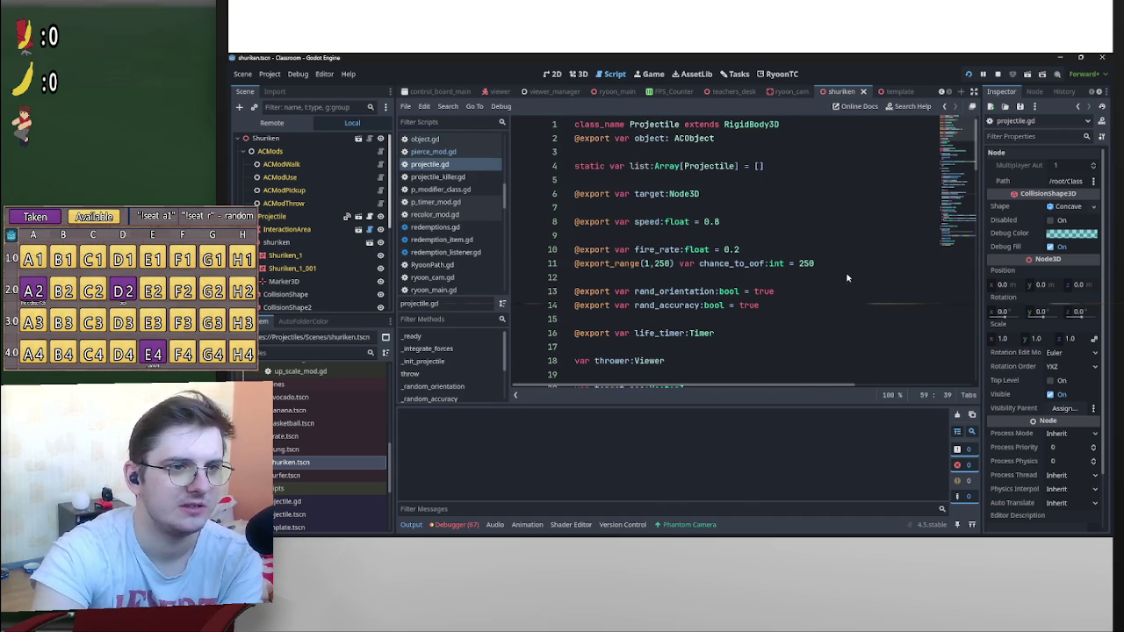
pyautogui.click(717, 222)
pyautogui.doubleClick(719, 223)
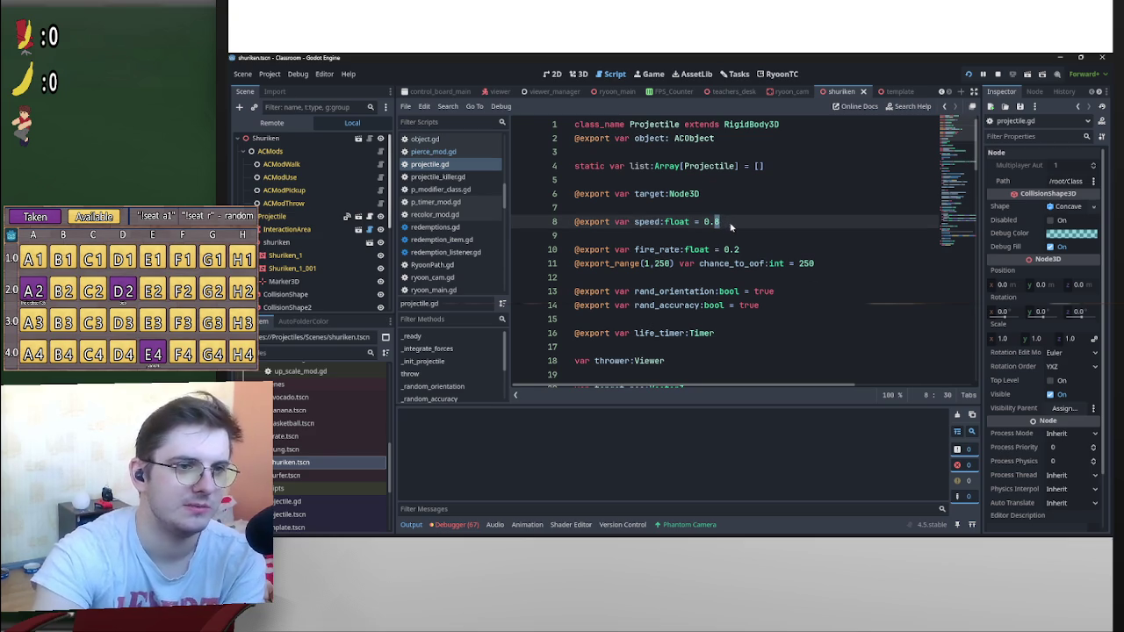
pyautogui.moveTo(714, 224); pyautogui.dragTo(703, 223)
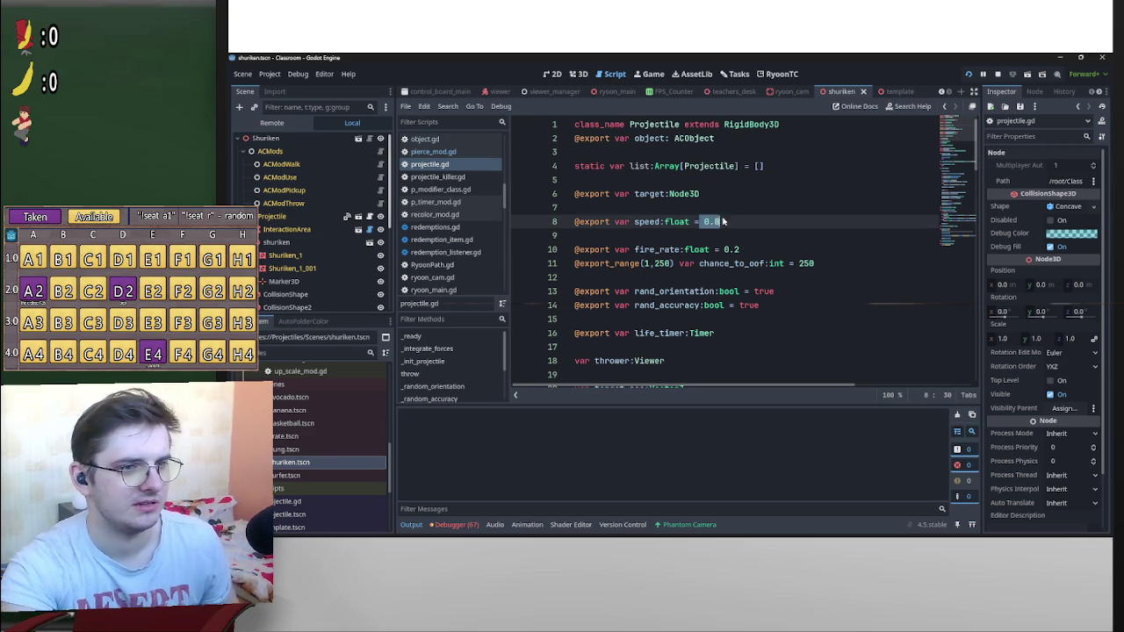
pyautogui.keyDown('shift'); pyautogui.click(729, 223); pyautogui.keyUp('shift')
pyautogui.scroll(-15, 793, 235)
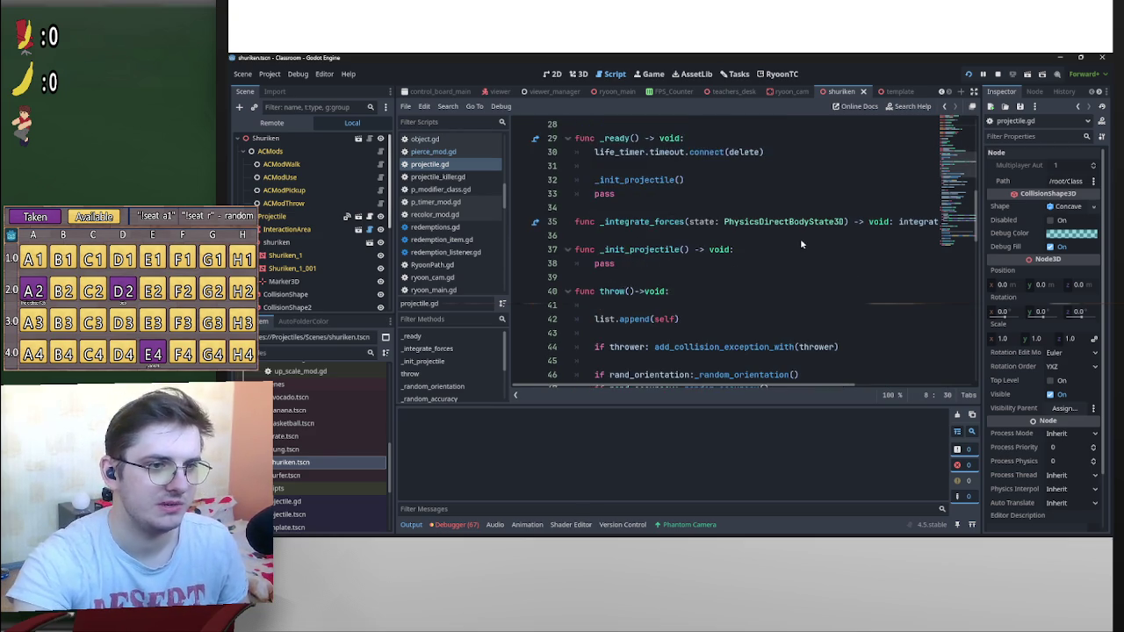
pyautogui.scroll(-1, 793, 279)
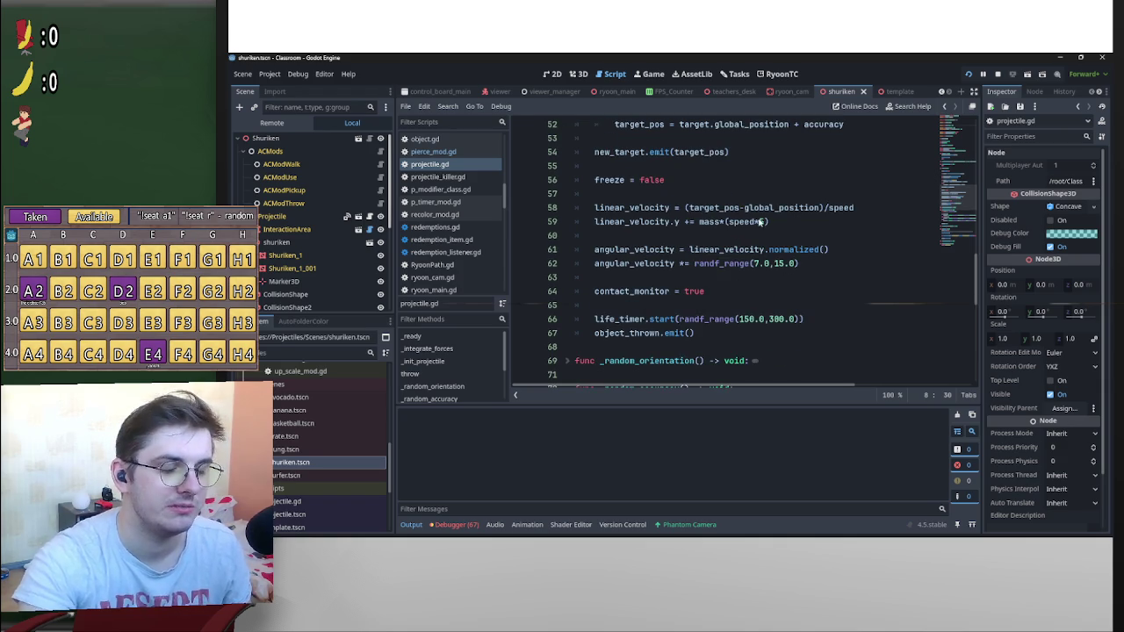
pyautogui.scroll(17, 784, 224)
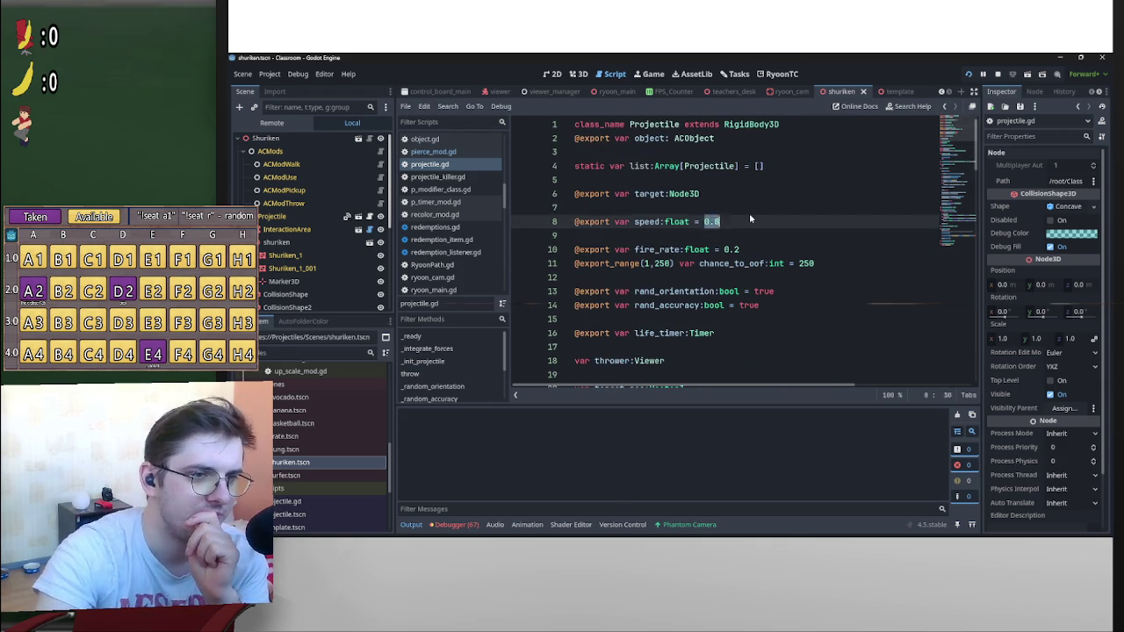
pyautogui.click(753, 221)
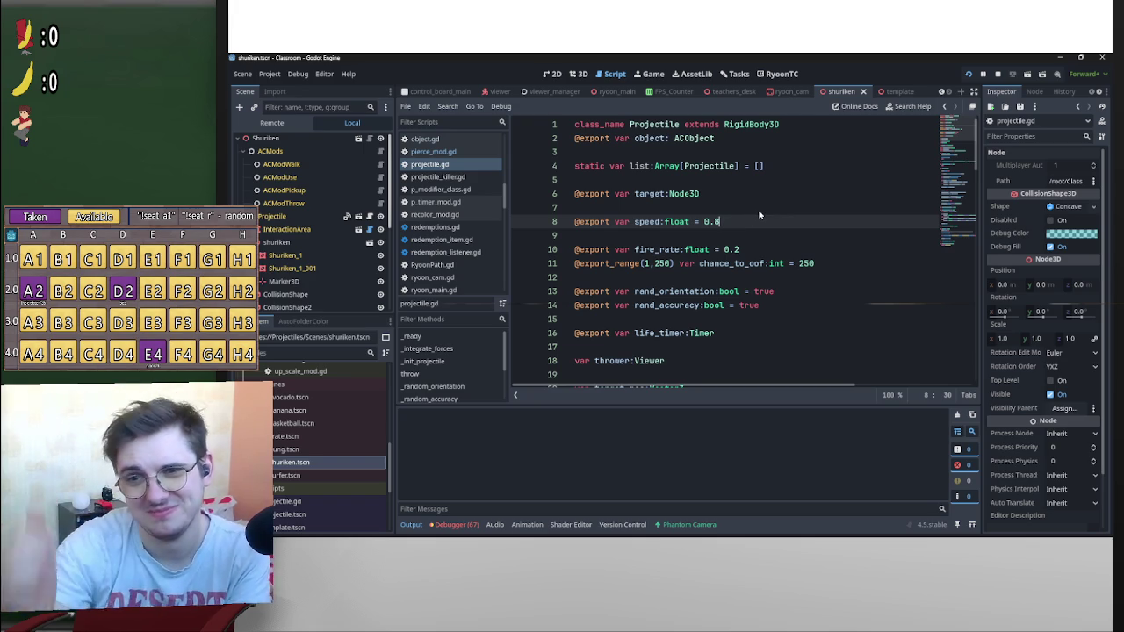
# Change the speed default to 0.1 and save projectile.gd
pyautogui.doubleClick(716, 222)
pyautogui.write('1')
pyautogui.click(754, 194)
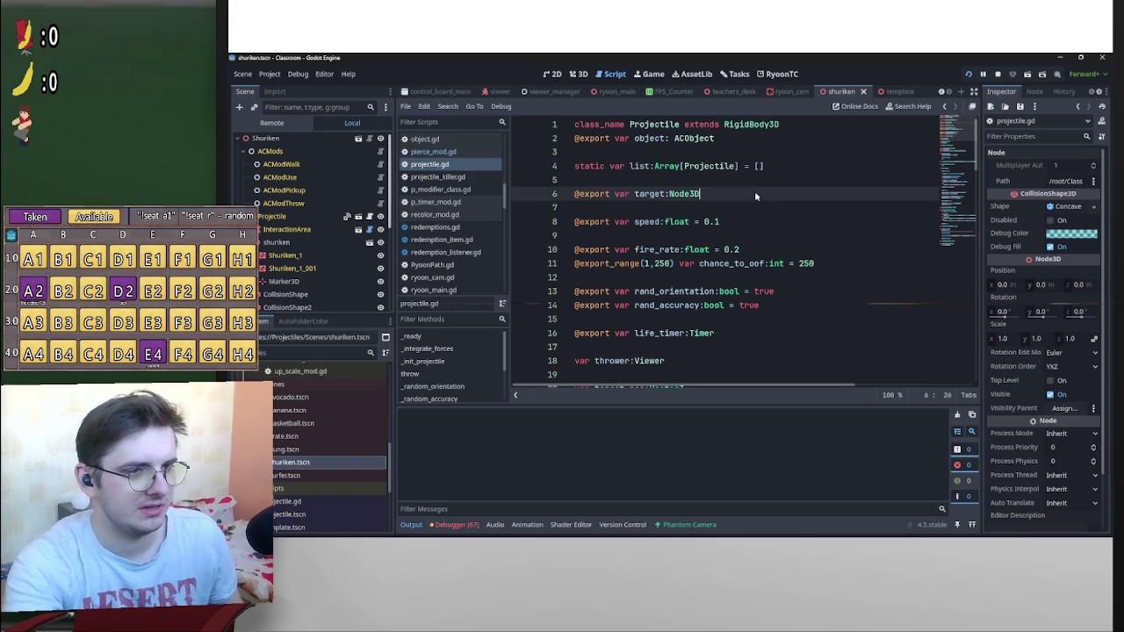
pyautogui.hotkey('ctrl', 's')
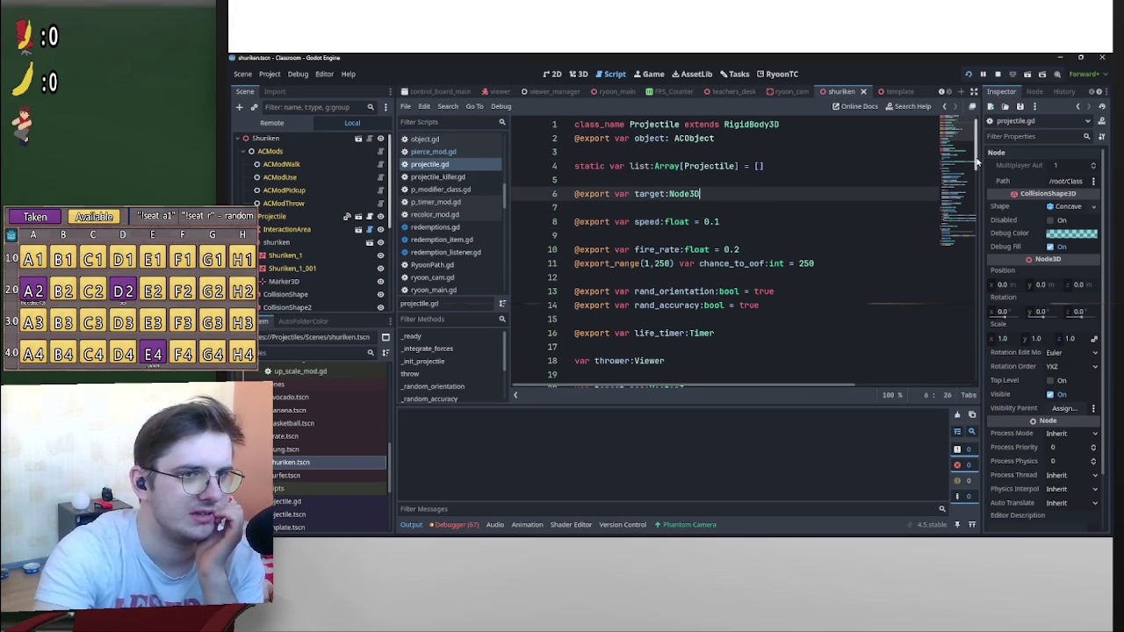
pyautogui.moveTo(845, 527)
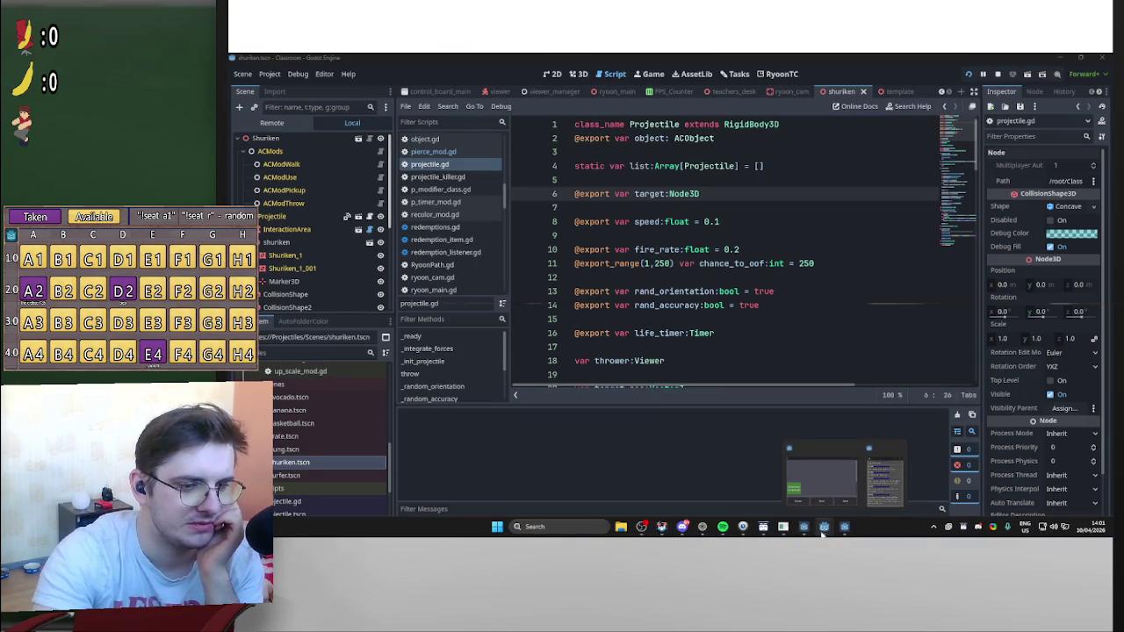
# Bring the Classroom debug game to the front, then drag it down to uncover projectile.gd
pyautogui.scroll(-5, 785, 306)
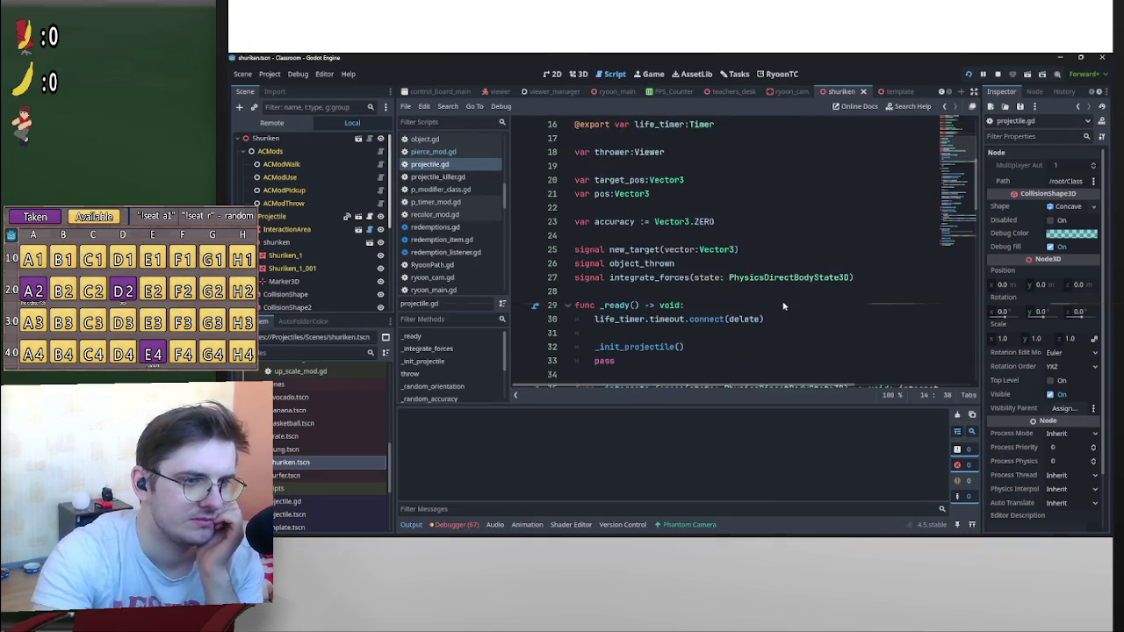
pyautogui.scroll(-9, 784, 306)
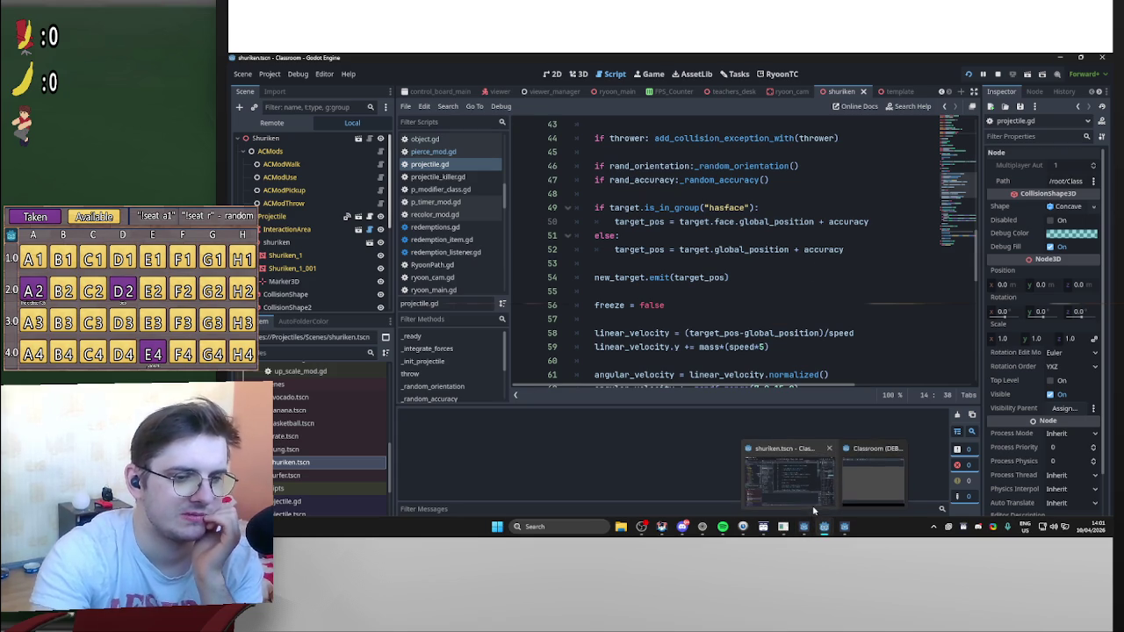
pyautogui.click(874, 478)
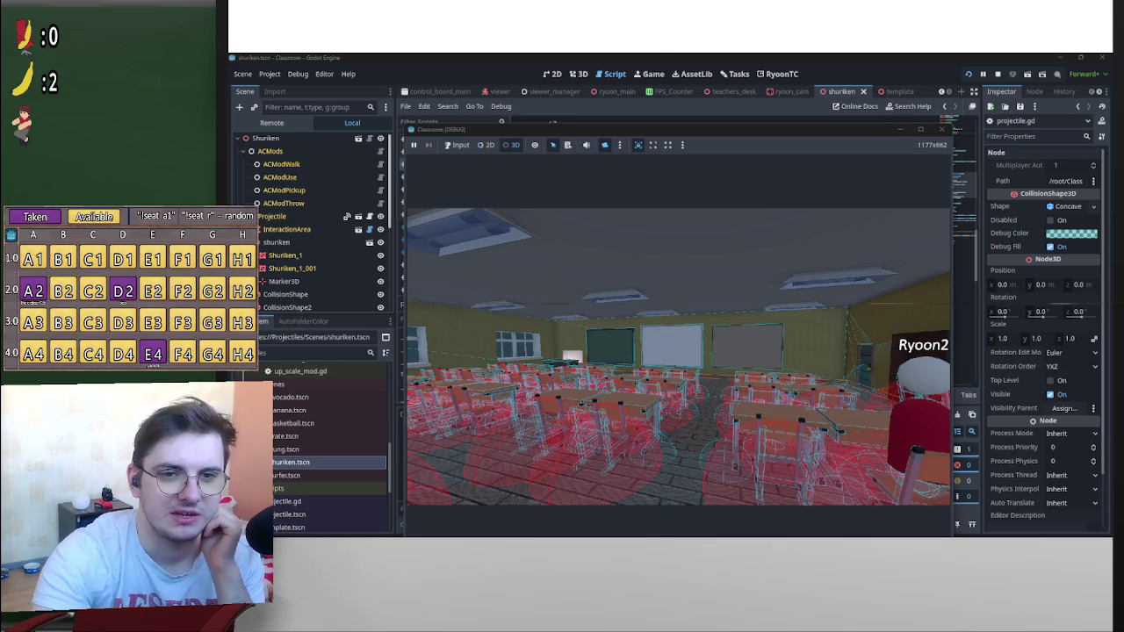
pyautogui.moveTo(870, 134)
pyautogui.mouseDown()
pyautogui.moveTo(882, 227)
pyautogui.moveTo(943, 408)
pyautogui.mouseUp()
# Set the speed default on line 8 to 2 and save projectile.gd
pyautogui.scroll(13, 755, 305)
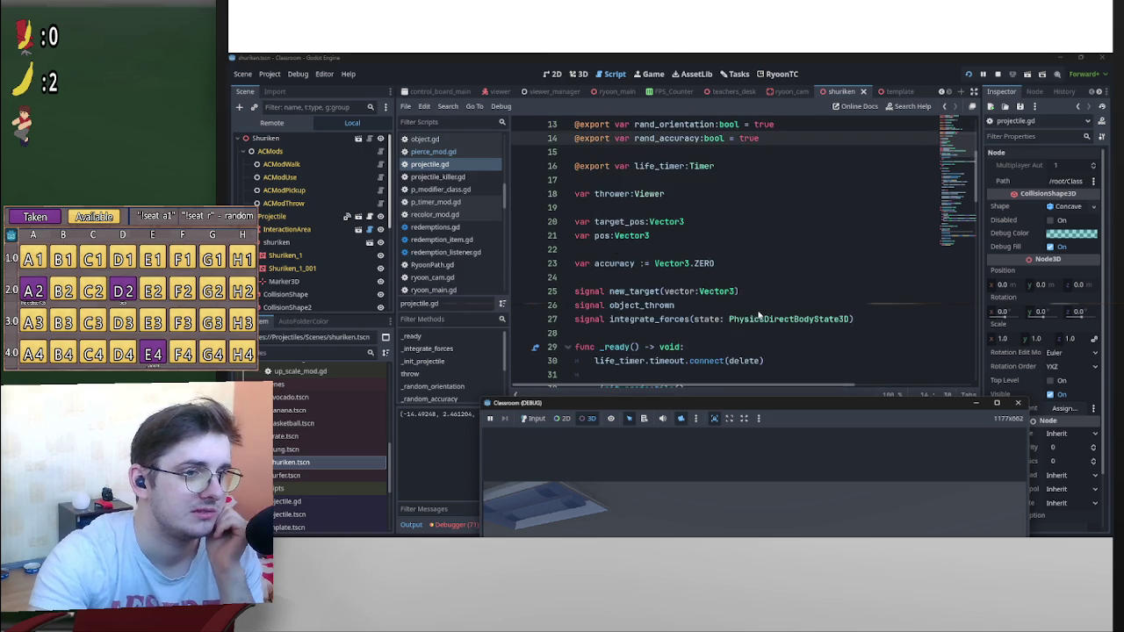
pyautogui.click(726, 181)
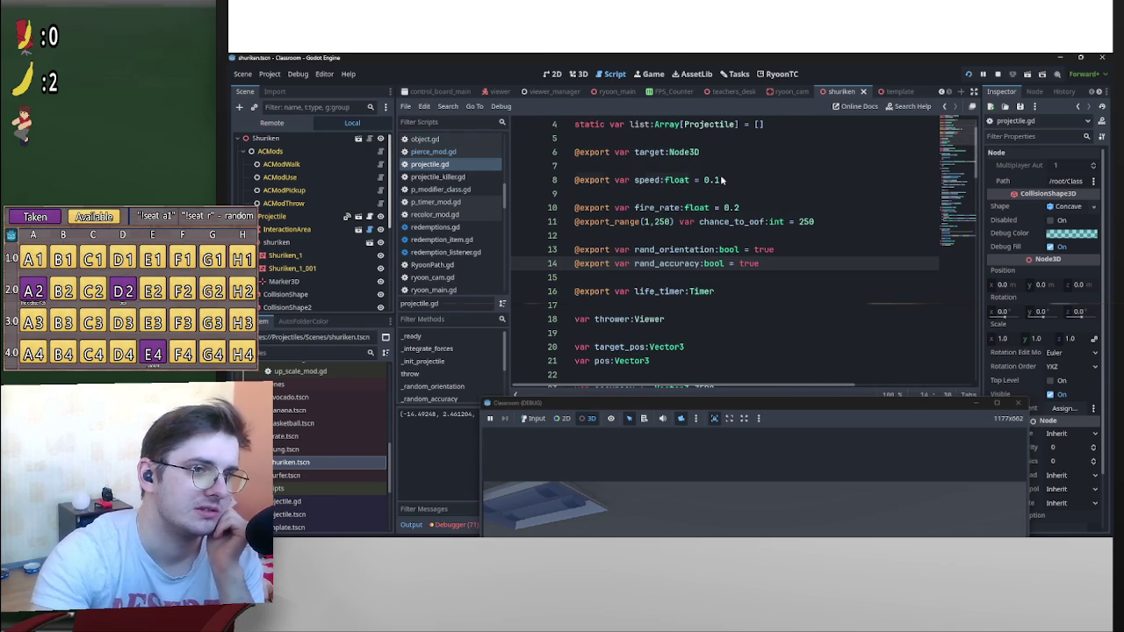
pyautogui.doubleClick(707, 180)
pyautogui.write('2')
pyautogui.hotkey('ctrl', 's')
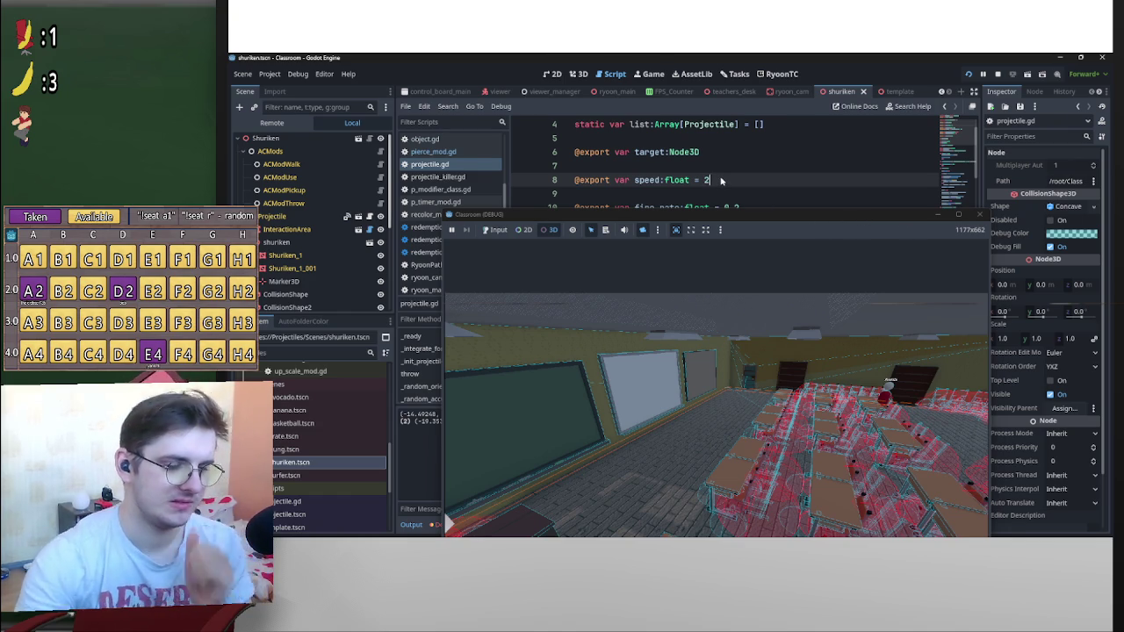
# Reposition the Classroom game window and re-enter 2 as the speed value
pyautogui.press('BackSpace')
pyautogui.write('0.0')
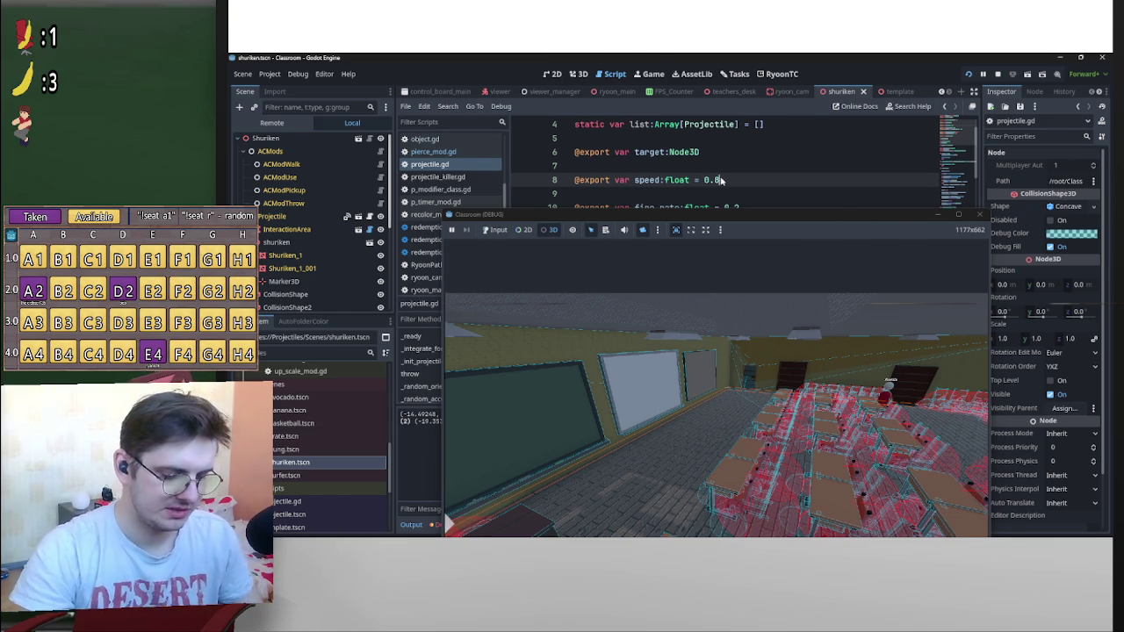
pyautogui.moveTo(721, 216)
pyautogui.mouseDown()
pyautogui.moveTo(690, 240)
pyautogui.moveTo(740, 150)
pyautogui.moveTo(755, 166)
pyautogui.mouseUp()
pyautogui.moveTo(731, 117); pyautogui.dragTo(721, 160)
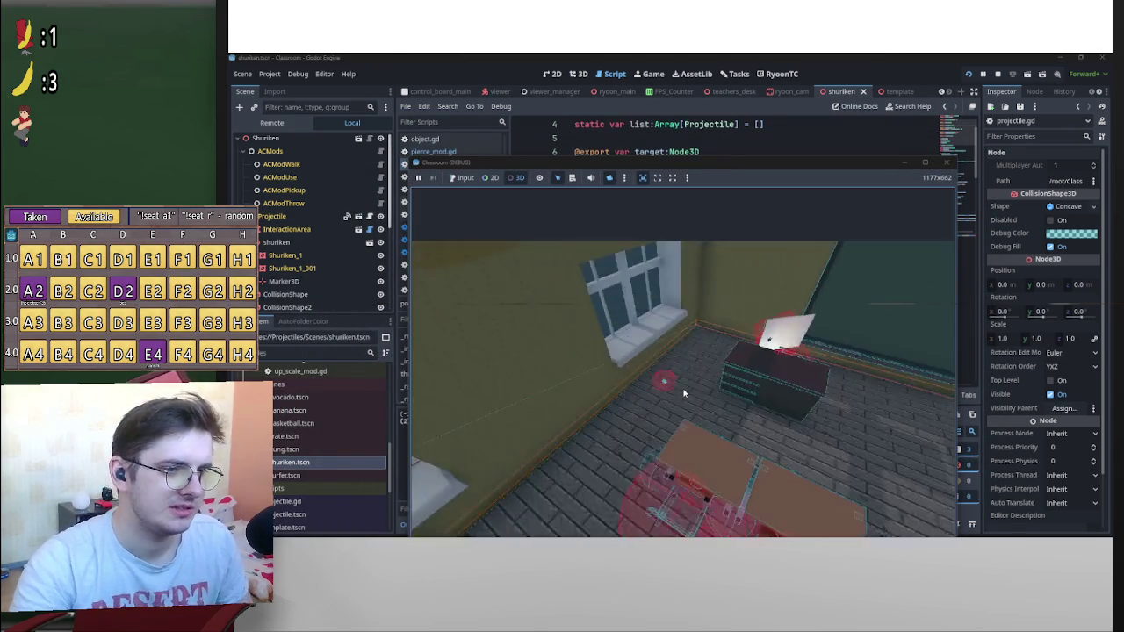
pyautogui.moveTo(800, 162); pyautogui.dragTo(786, 244)
pyautogui.click(724, 180)
pyautogui.doubleClick(714, 180)
pyautogui.write('2')
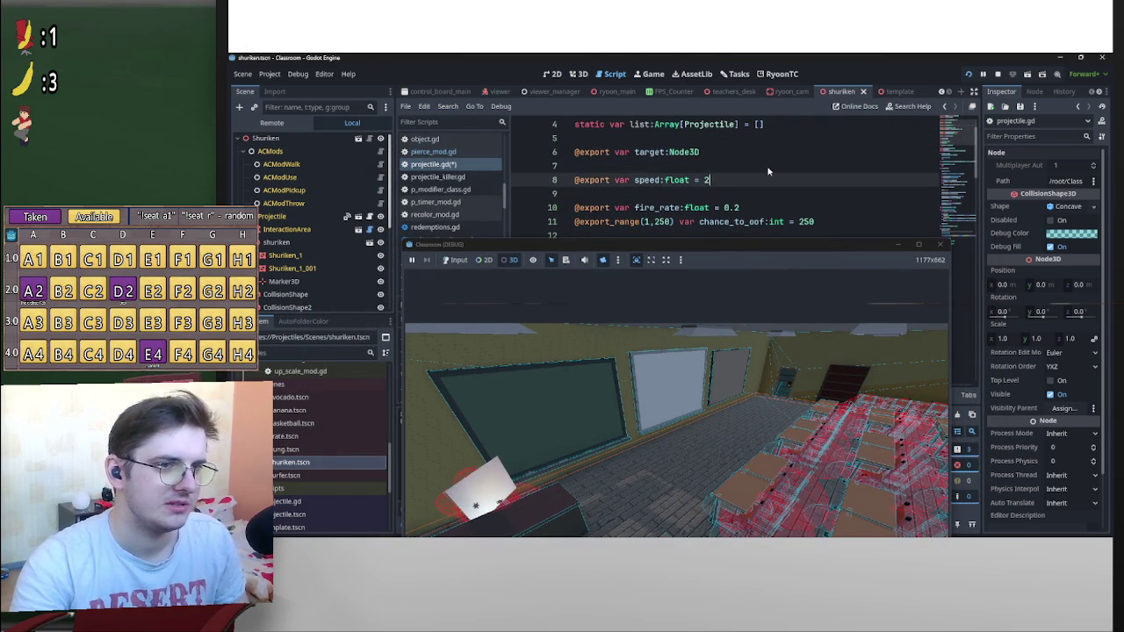
pyautogui.press('Up')
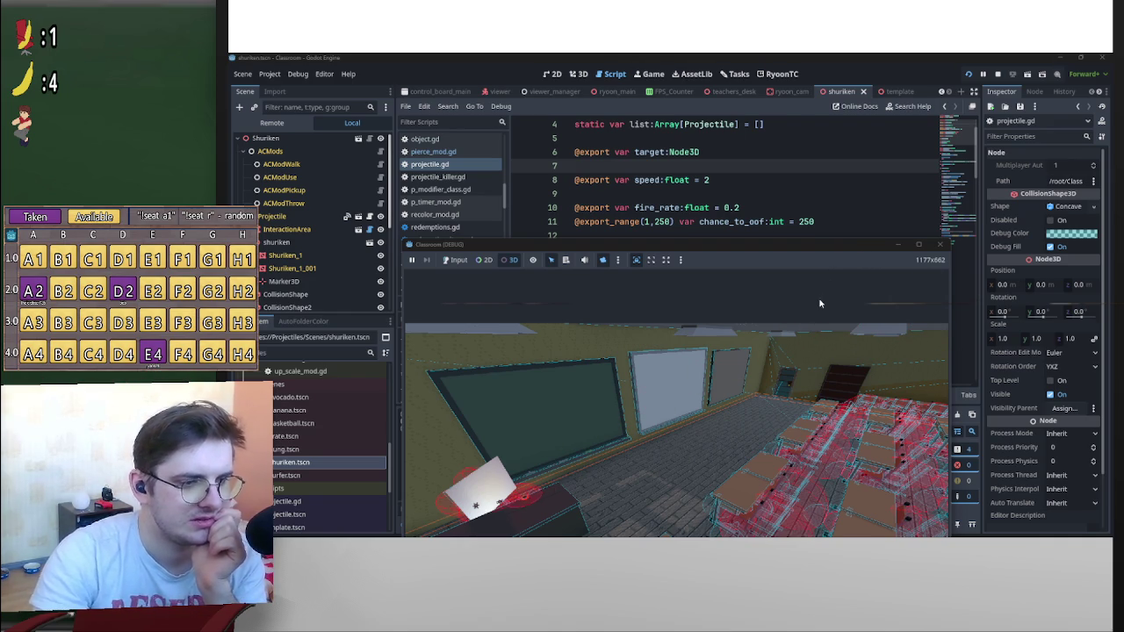
# Throw a shuriken at the desk in the running Classroom game
pyautogui.moveTo(776, 262); pyautogui.dragTo(752, 218)
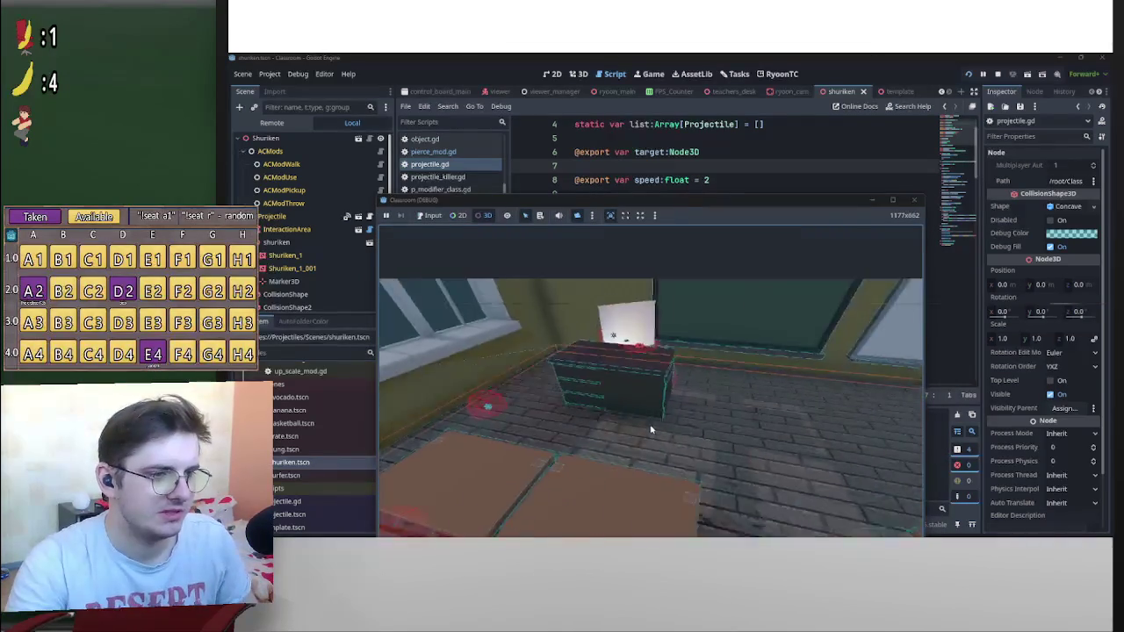
pyautogui.click(651, 432)
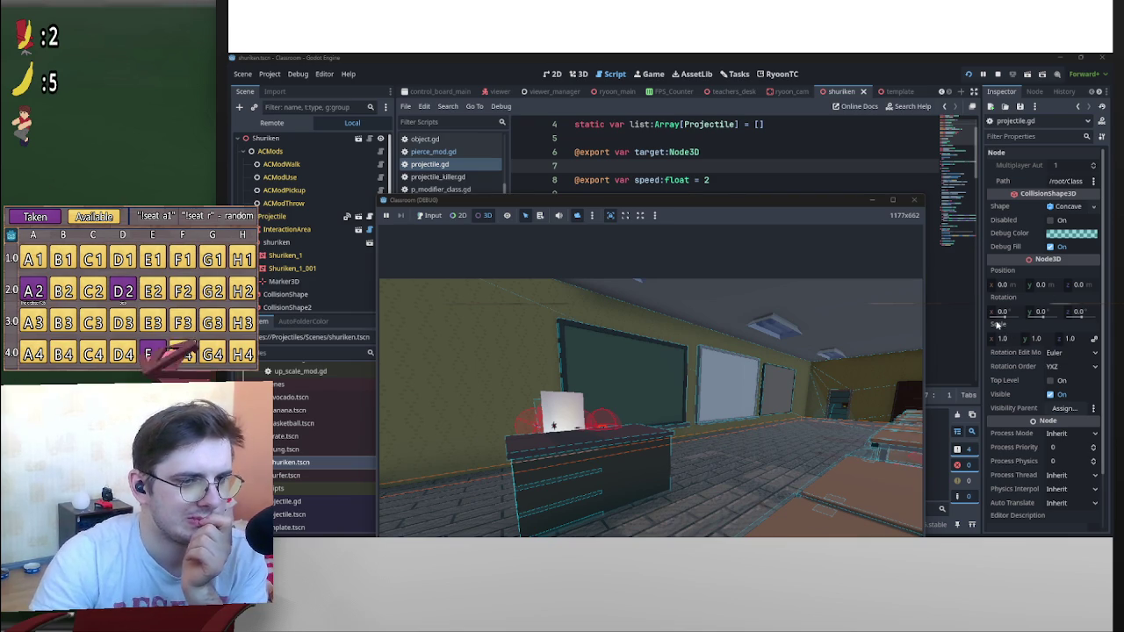
pyautogui.click(906, 349)
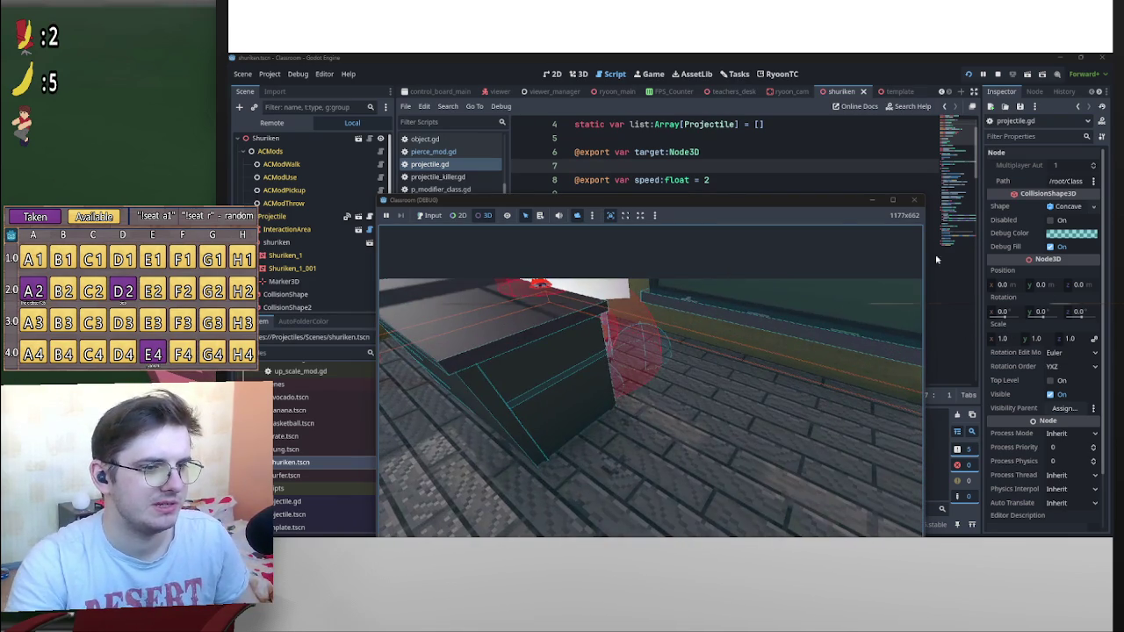
# Change fire_rate on line 10 from 0.2 to 0.8 and bring the game back over the code
pyautogui.moveTo(837, 205); pyautogui.dragTo(847, 258)
pyautogui.scroll(-18, 745, 218)
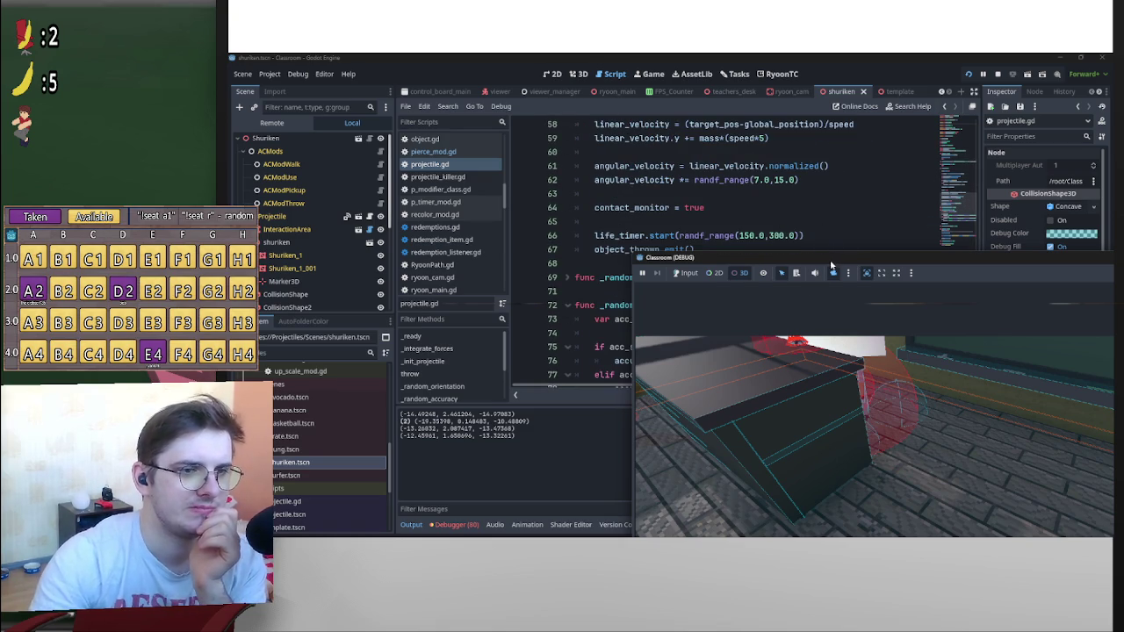
pyautogui.moveTo(832, 265); pyautogui.dragTo(758, 355)
pyautogui.scroll(1, 759, 290)
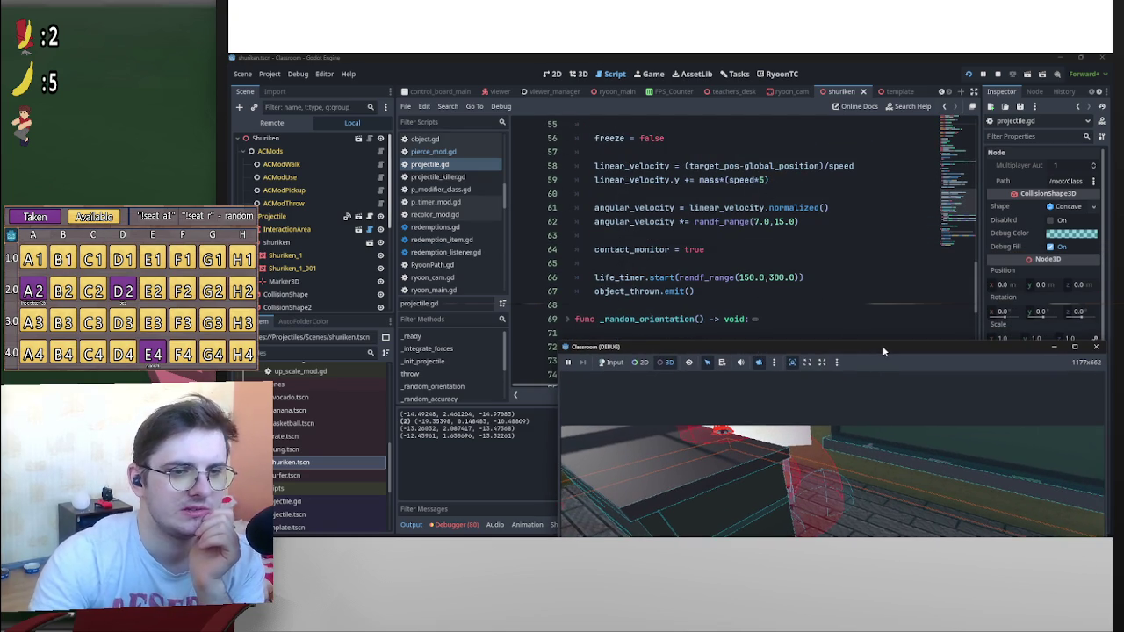
pyautogui.moveTo(883, 351); pyautogui.dragTo(844, 350)
pyautogui.scroll(10, 790, 219)
pyautogui.scroll(6, 804, 255)
pyautogui.click(741, 167)
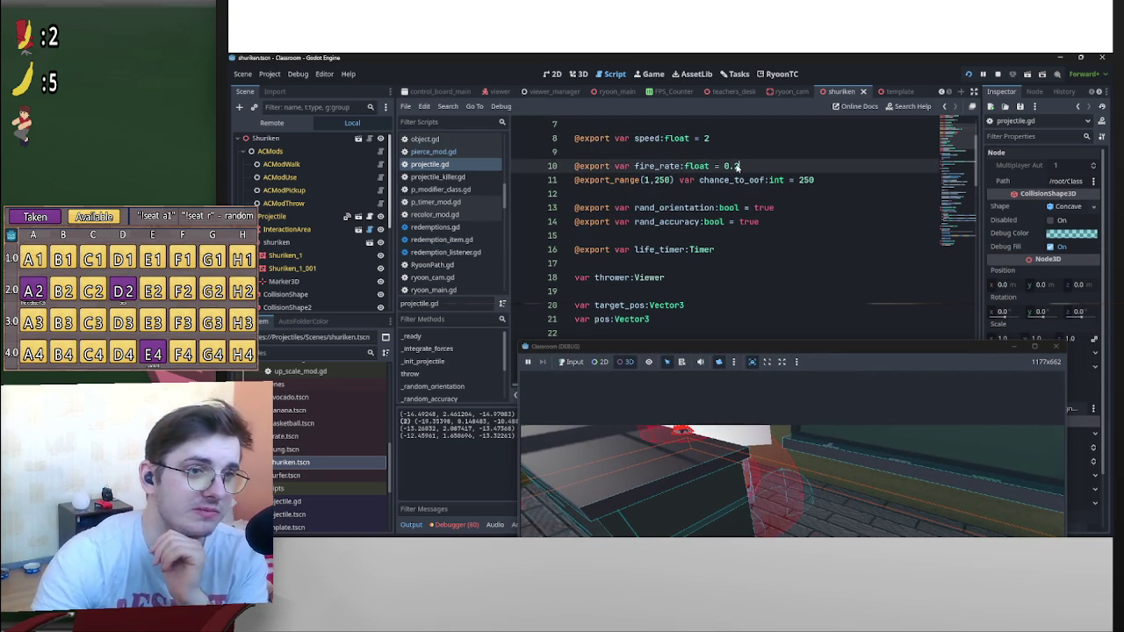
pyautogui.press('BackSpace')
pyautogui.write('8')
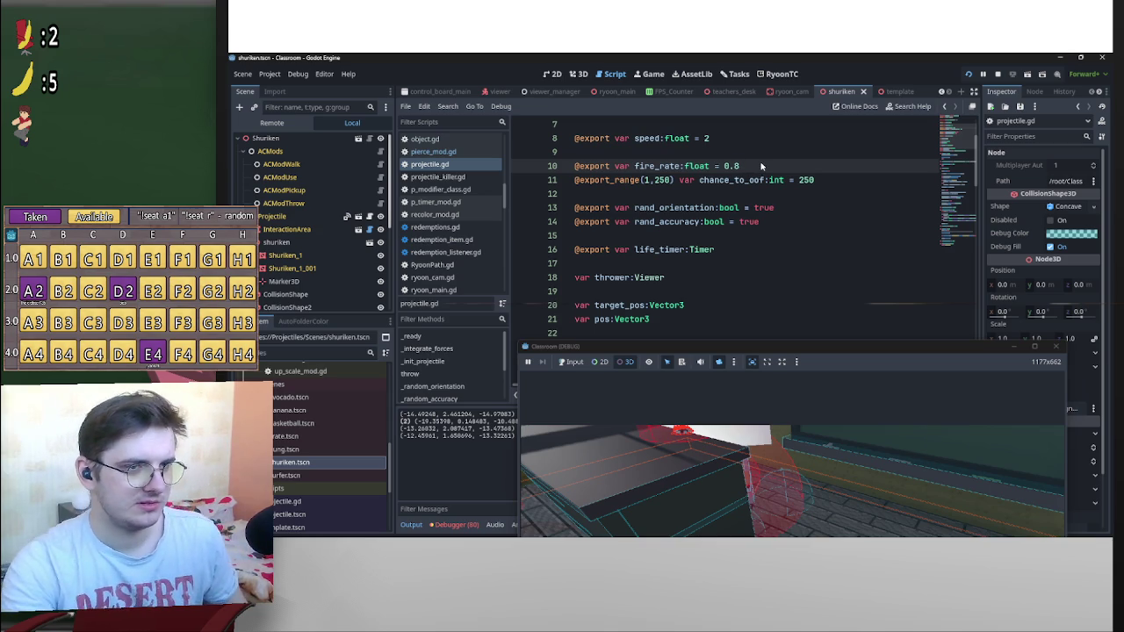
pyautogui.moveTo(924, 354)
pyautogui.mouseDown()
pyautogui.moveTo(822, 196)
pyautogui.moveTo(823, 174)
pyautogui.mouseUp()
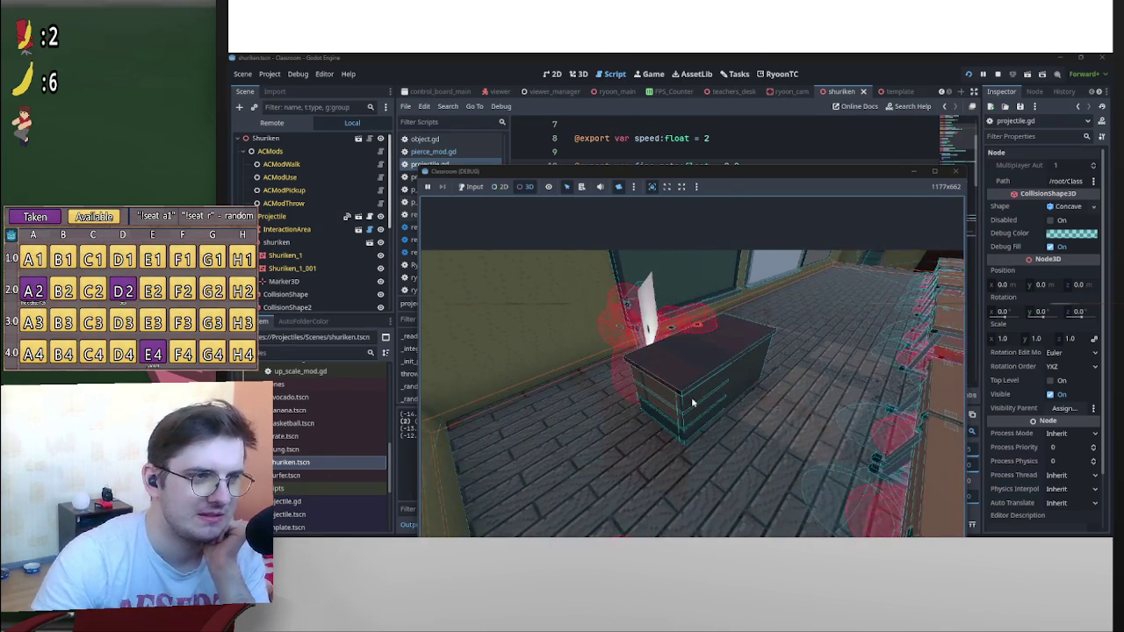
# Replace the speed value 2 on line 8 with 0.8
pyautogui.click(708, 139)
pyautogui.doubleClick(708, 139)
pyautogui.write('90')
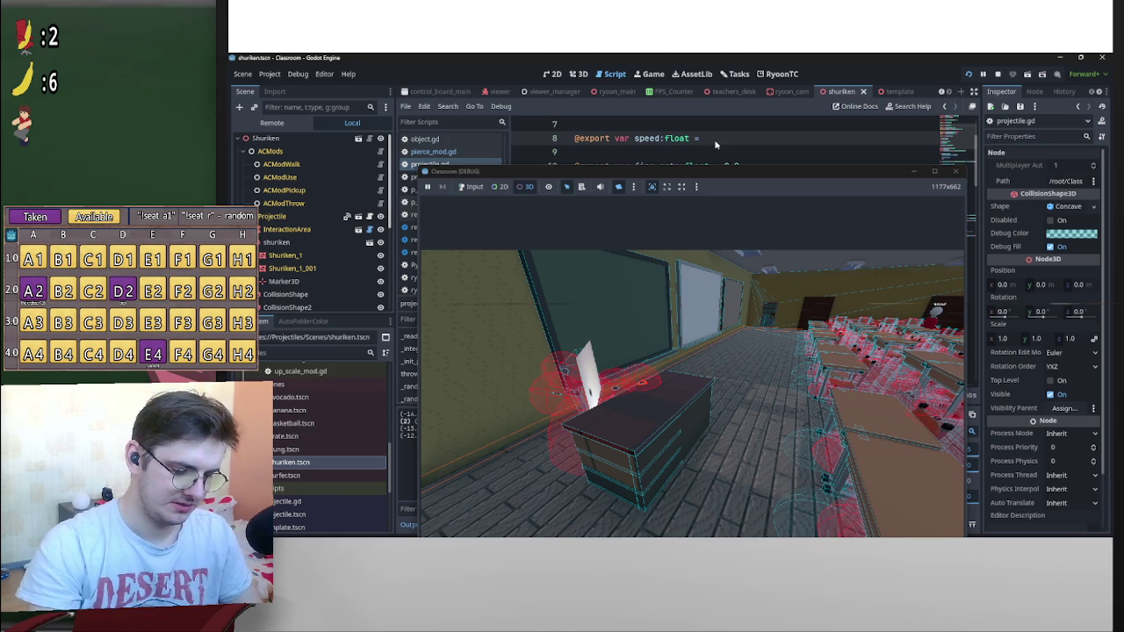
pyautogui.write('.8')
pyautogui.click(797, 145)
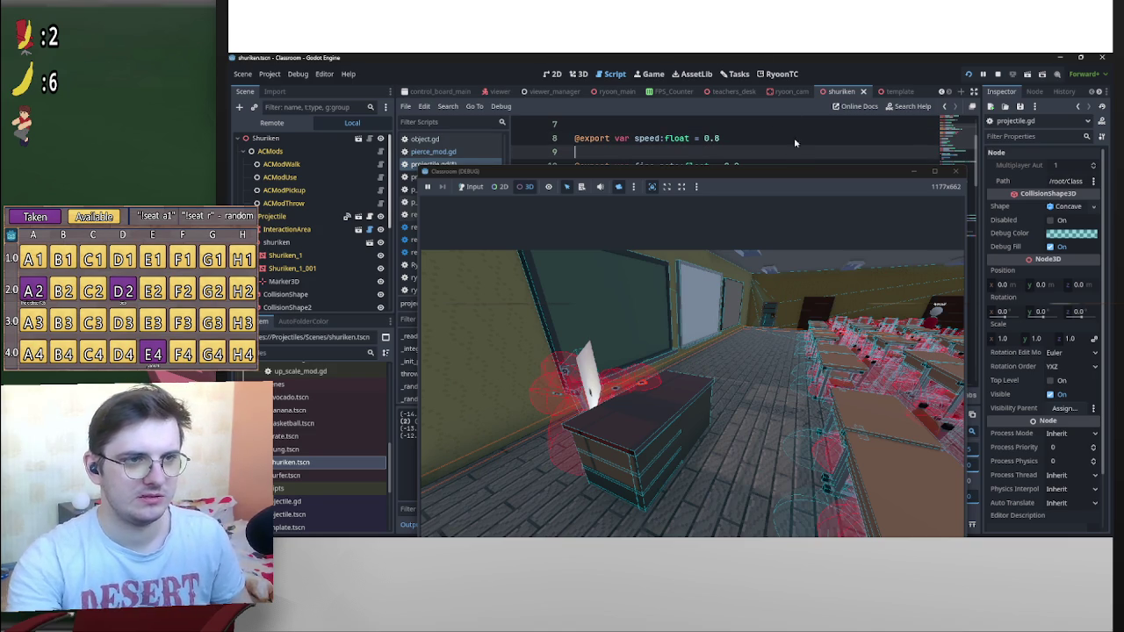
# Scroll through the throw() code, then bring the running game back over the editor
pyautogui.scroll(-13, 869, 339)
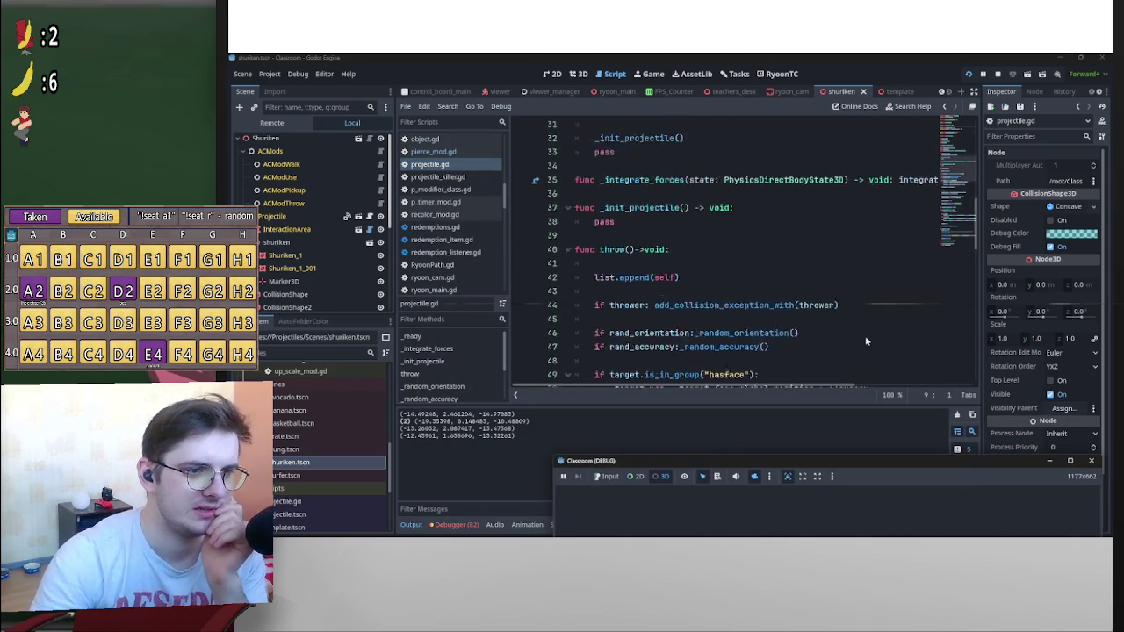
pyautogui.scroll(-2, 871, 339)
pyautogui.scroll(-7, 790, 319)
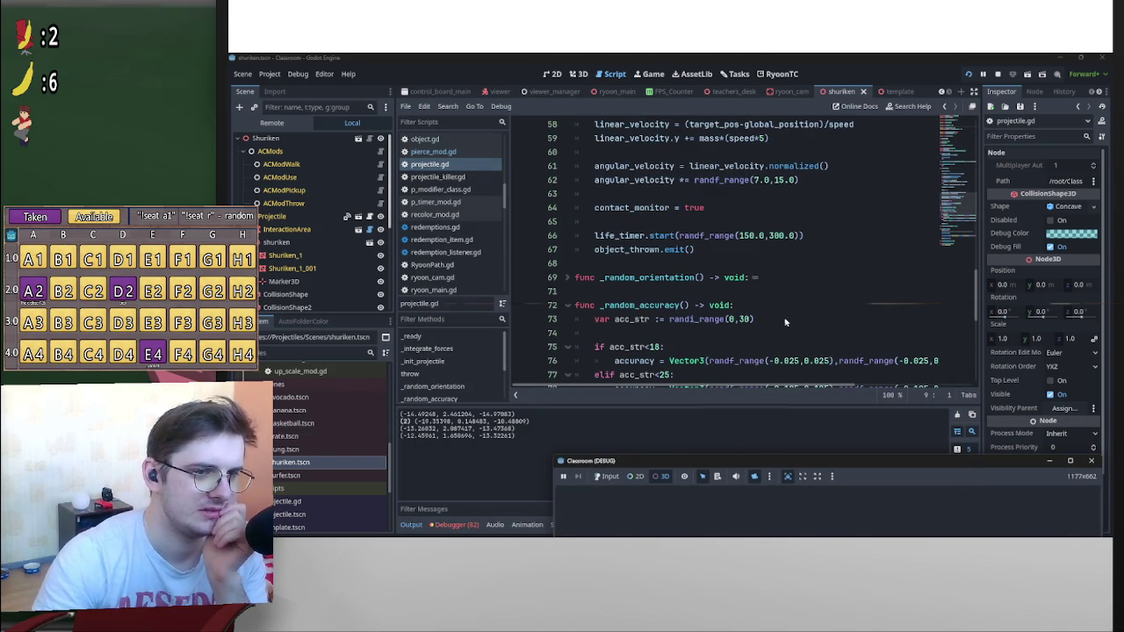
pyautogui.scroll(7, 778, 317)
pyautogui.scroll(3, 778, 315)
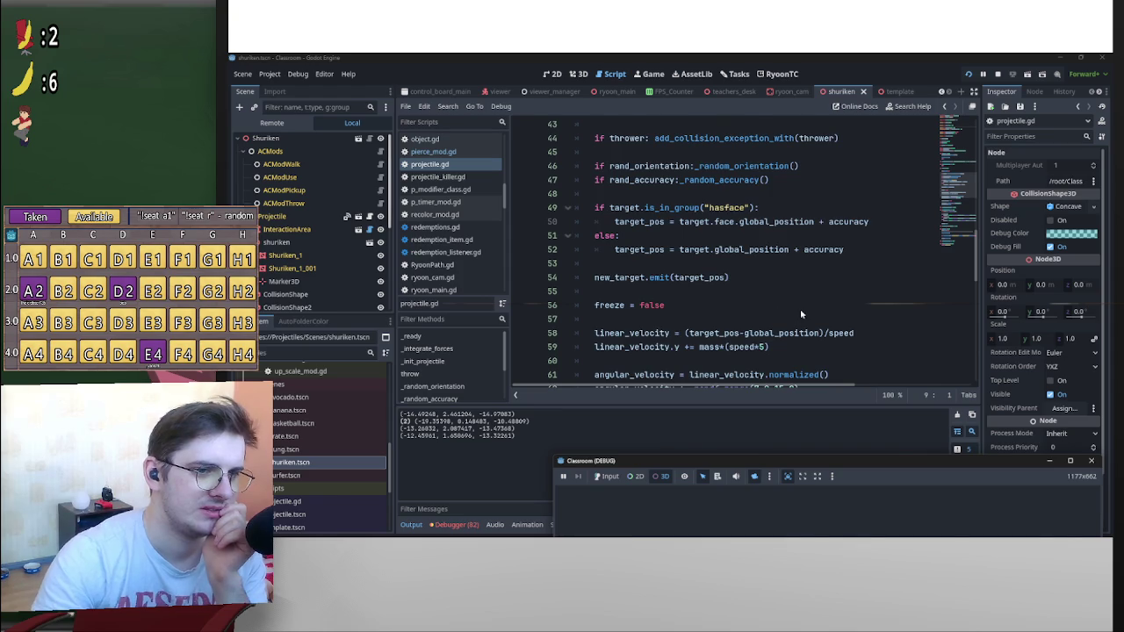
pyautogui.scroll(-1, 800, 308)
pyautogui.moveTo(934, 467)
pyautogui.mouseDown()
pyautogui.moveTo(860, 375)
pyautogui.moveTo(809, 114)
pyautogui.mouseUp()
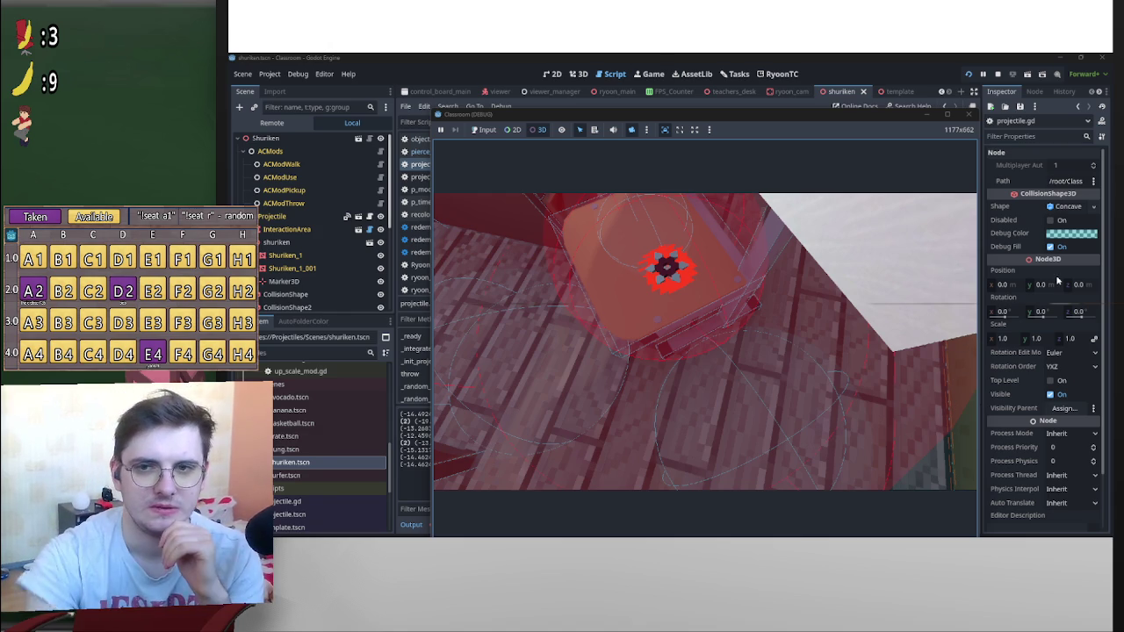
# Select a stuck shuriken's collision shape in the game and show the Remote scene tree
pyautogui.click(824, 334)
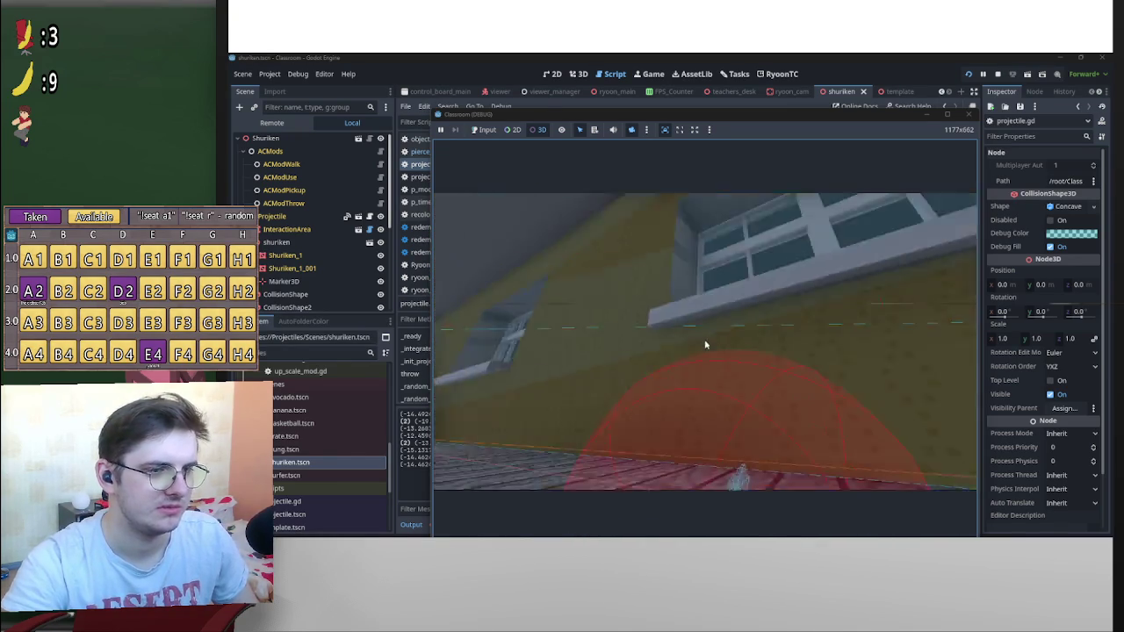
pyautogui.click(710, 361)
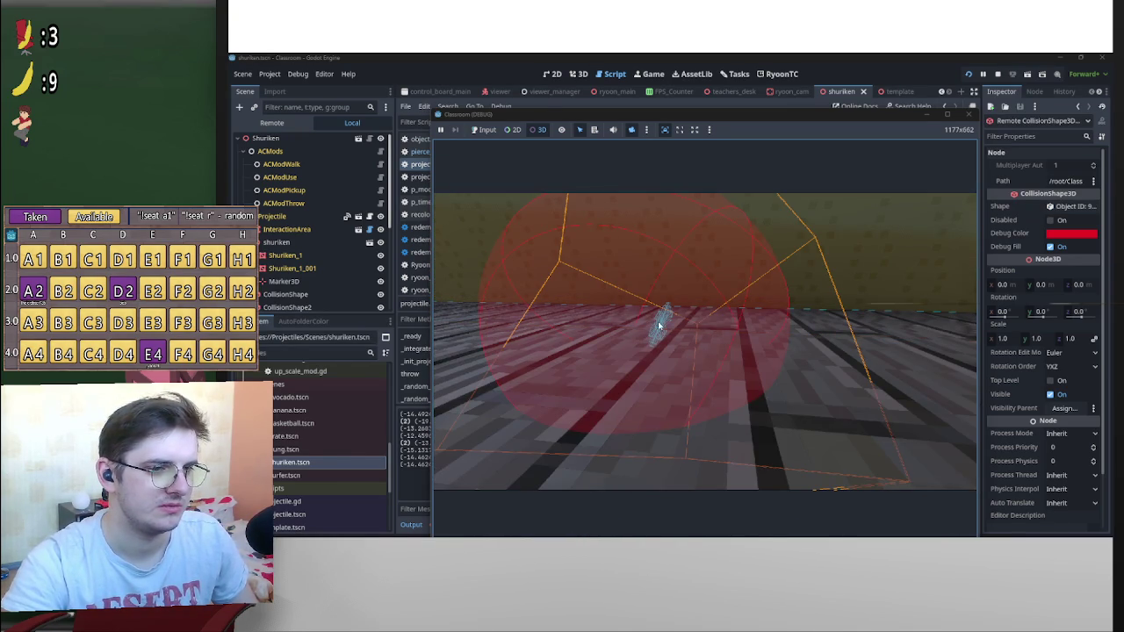
pyautogui.click(283, 122)
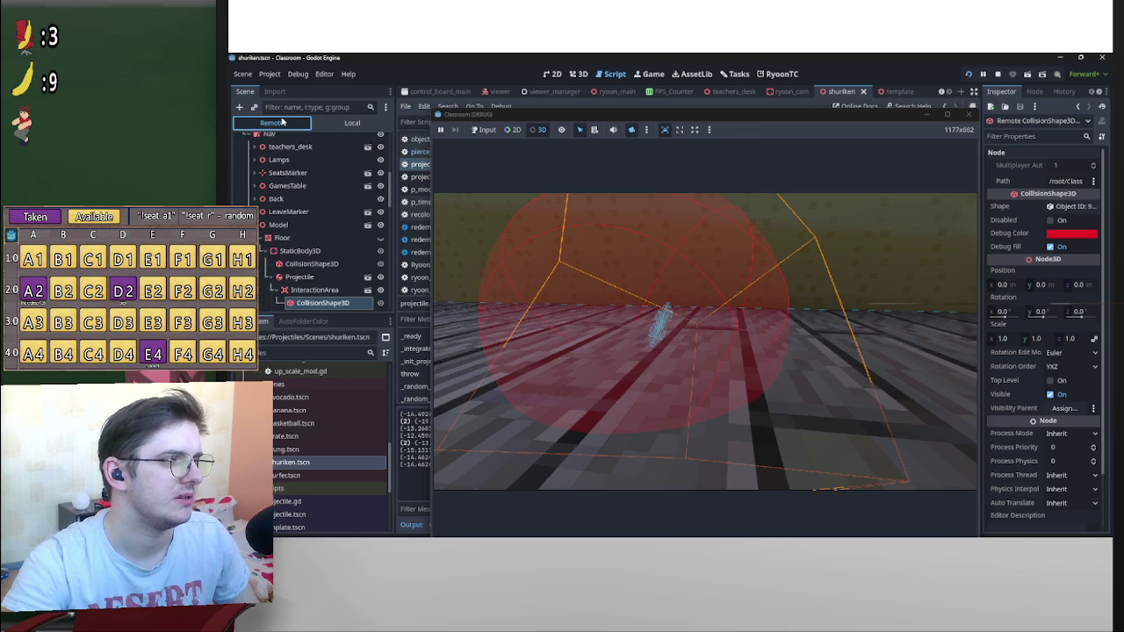
# Inspect Shuriken_1's mesh resource and its surface material override in the Remote tree
pyautogui.scroll(-3, 316, 263)
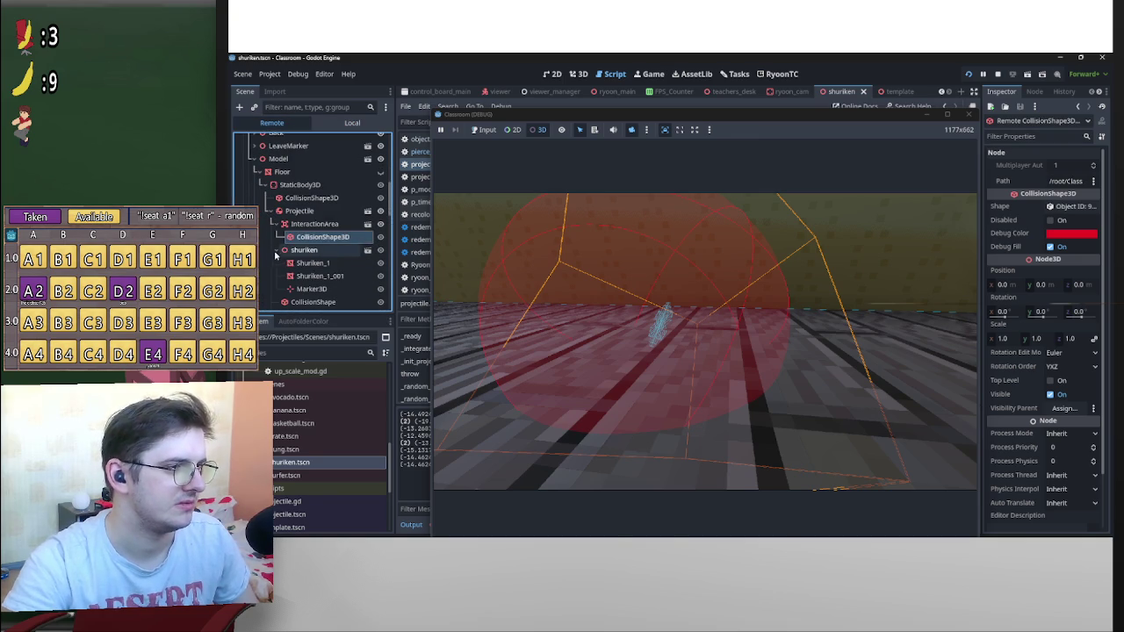
pyautogui.click(313, 264)
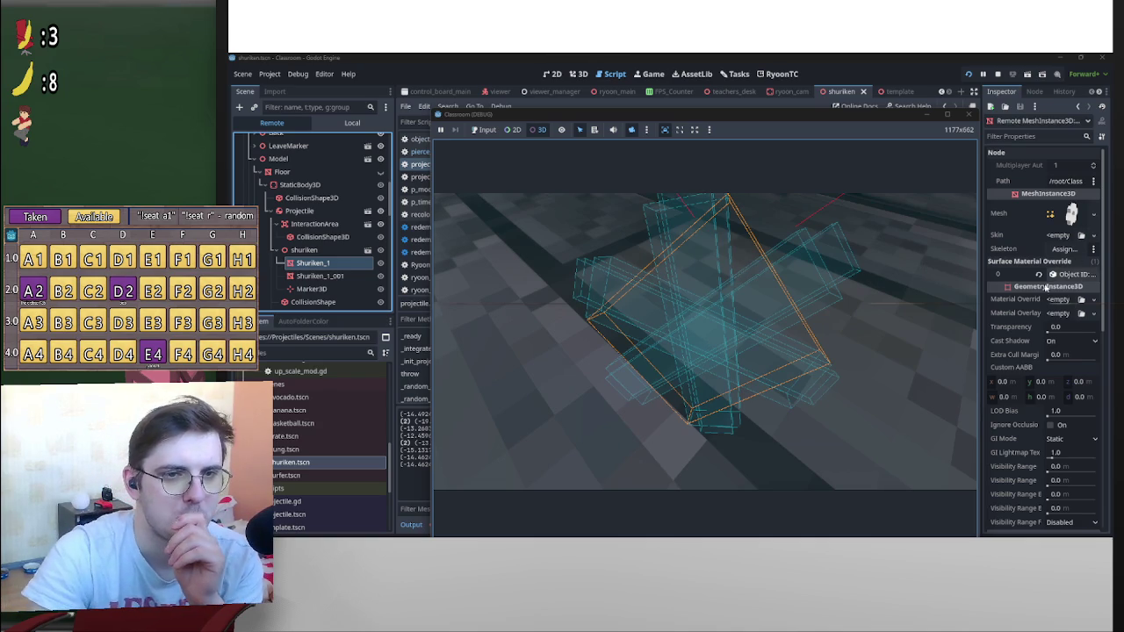
pyautogui.click(1072, 215)
pyautogui.click(1071, 217)
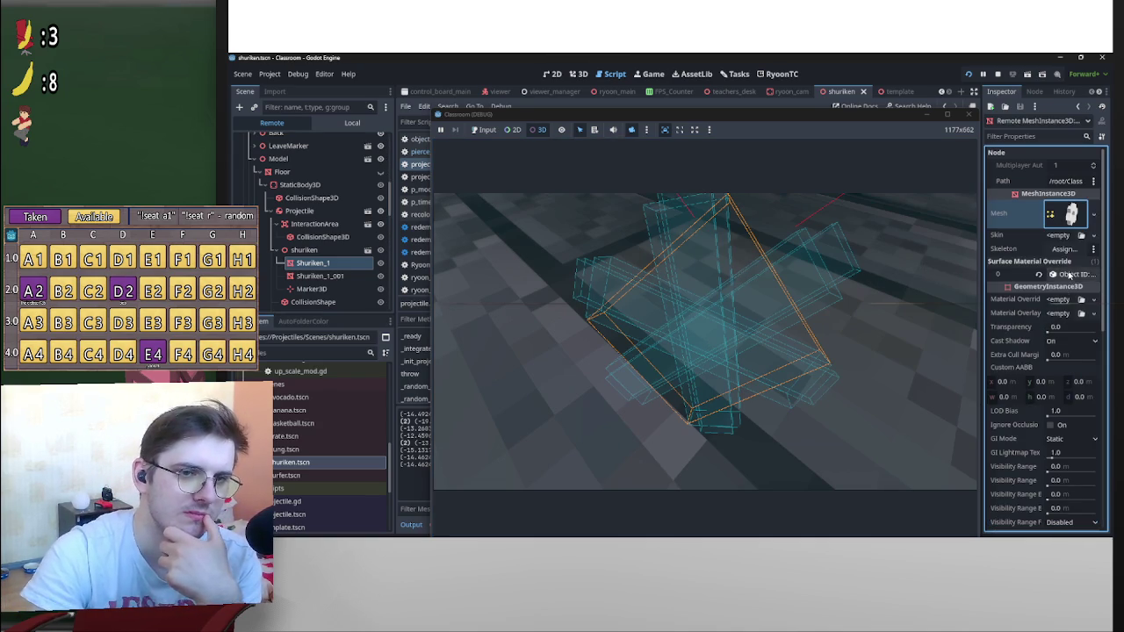
pyautogui.click(1070, 274)
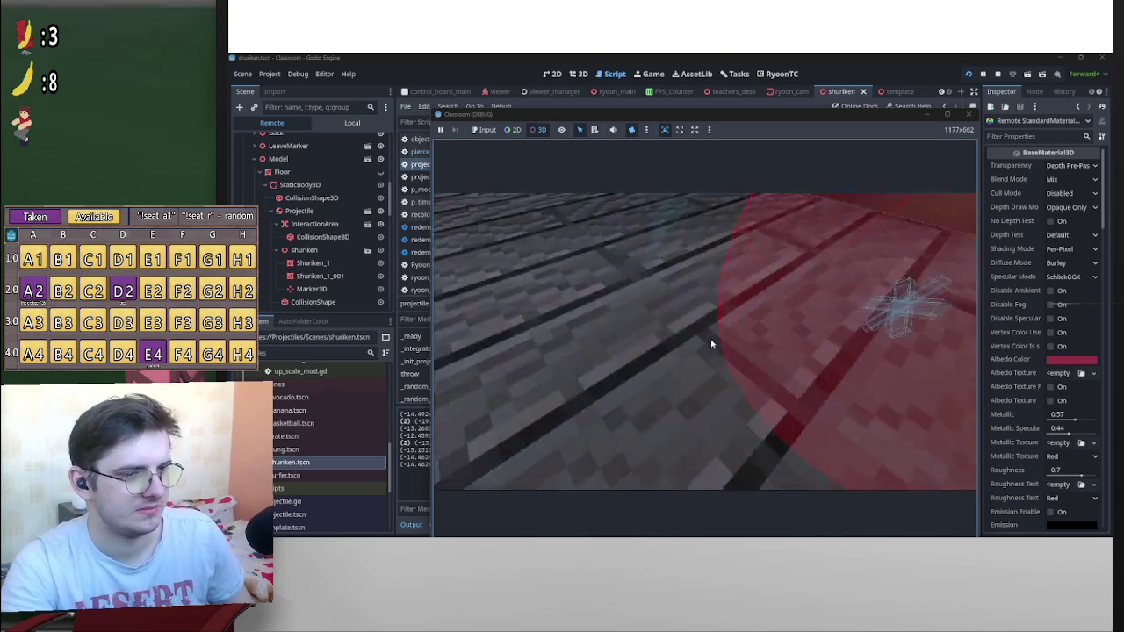
# Inspect the shuriken's CollisionShape and compare Shuriken_1 with Shuriken_1_001
pyautogui.click(330, 264)
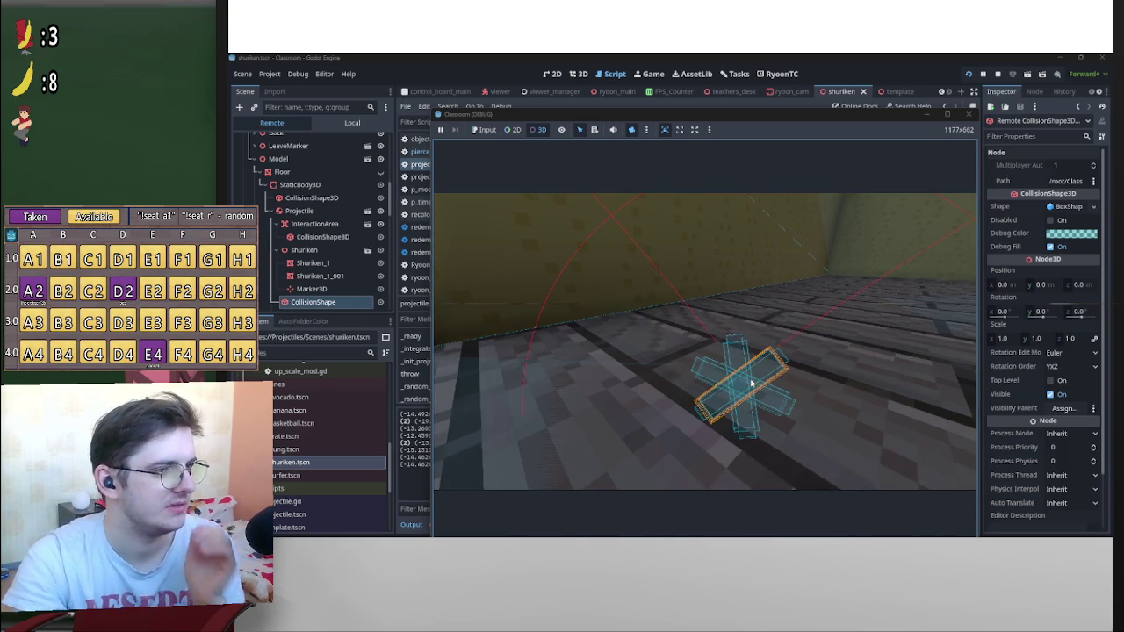
pyautogui.click(338, 276)
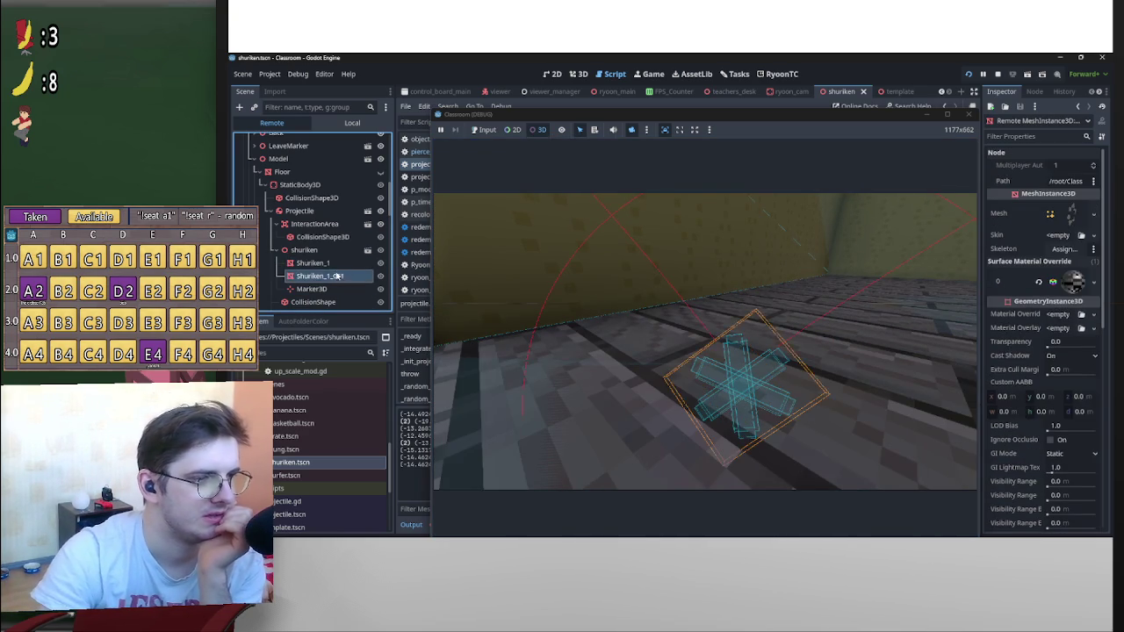
pyautogui.click(336, 263)
pyautogui.click(337, 276)
pyautogui.click(338, 265)
pyautogui.click(339, 276)
# Hide the Floor in the running game, then show it again
pyautogui.scroll(2, 332, 230)
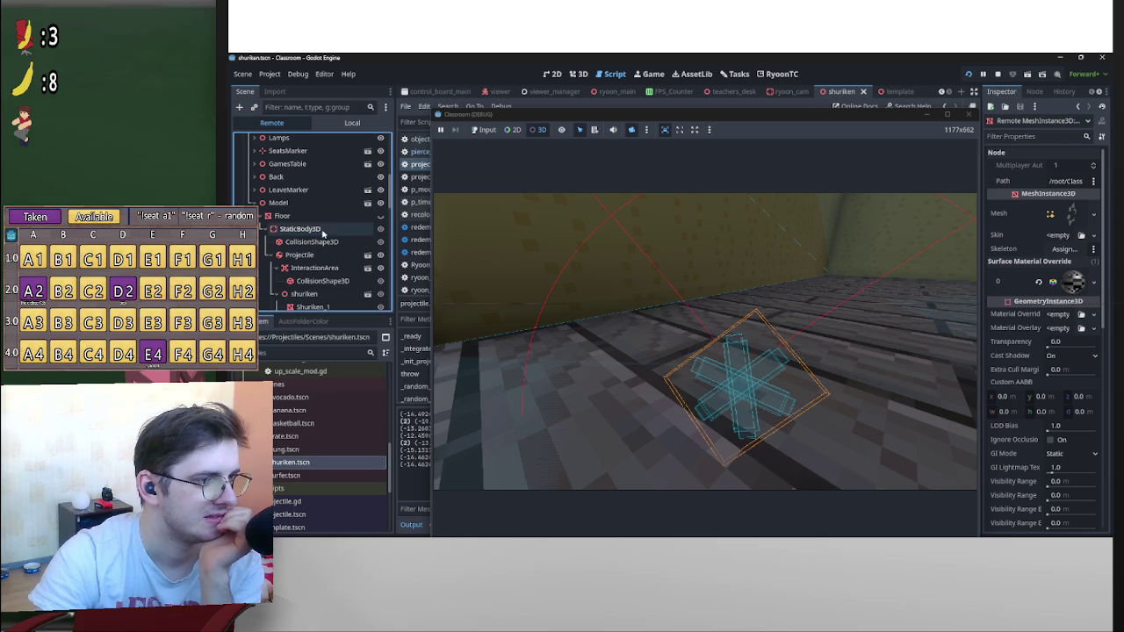
pyautogui.click(381, 216)
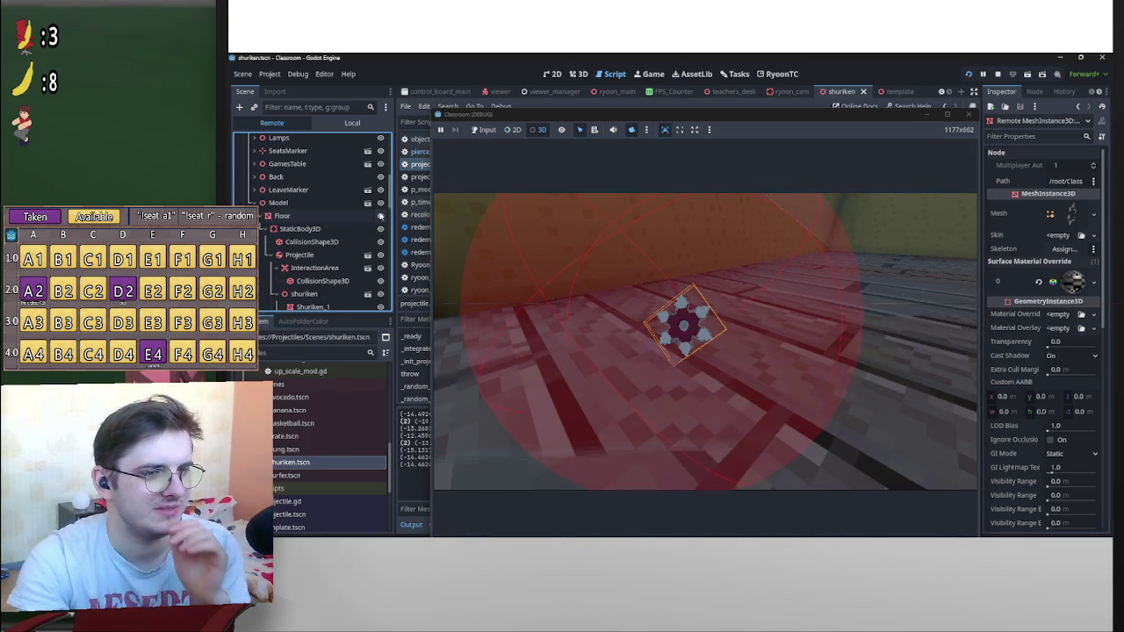
pyautogui.click(381, 215)
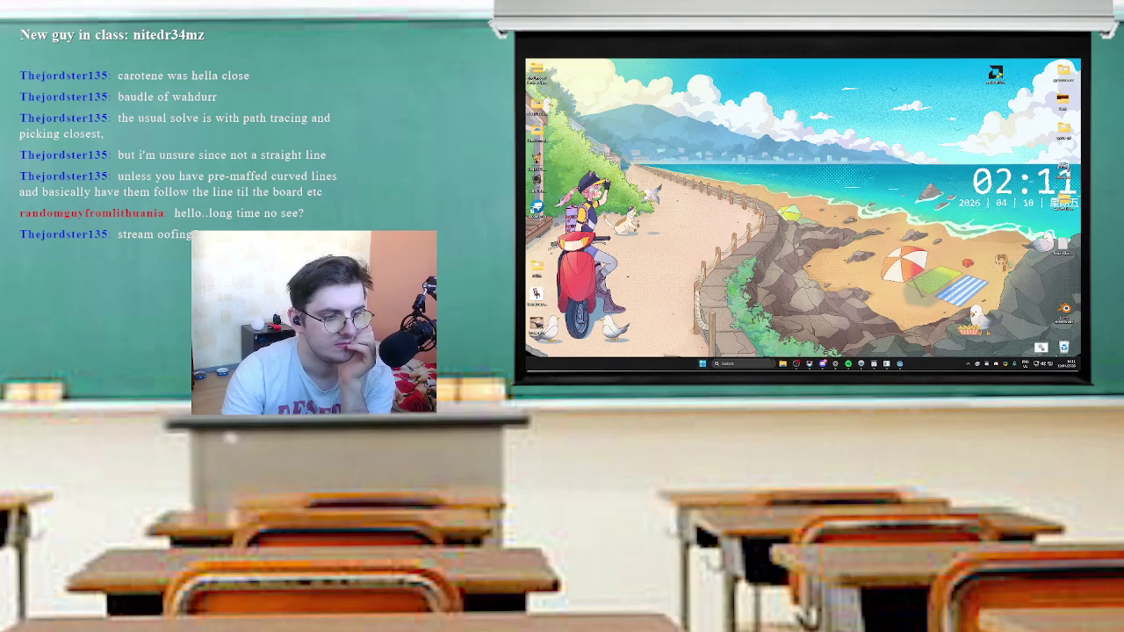
# Launch Godot from the system search and open the 'Classroom 2.0 - 4.3' project from the Project Manager list
pyautogui.press('super')
pyautogui.write('godot')
pyautogui.press('Return')
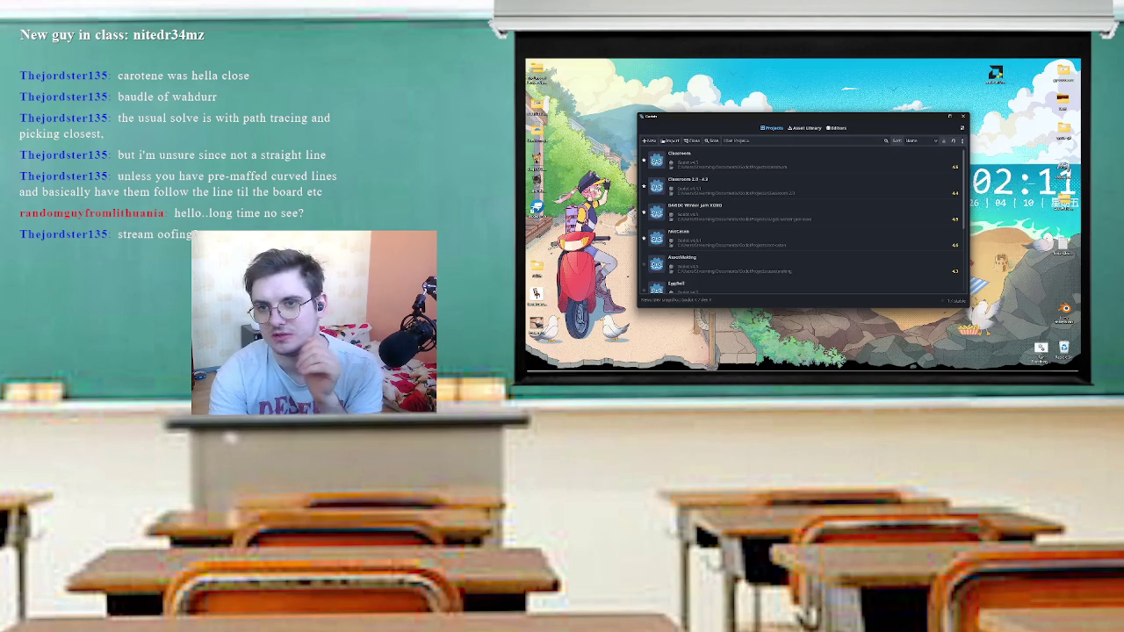
pyautogui.doubleClick(703, 186)
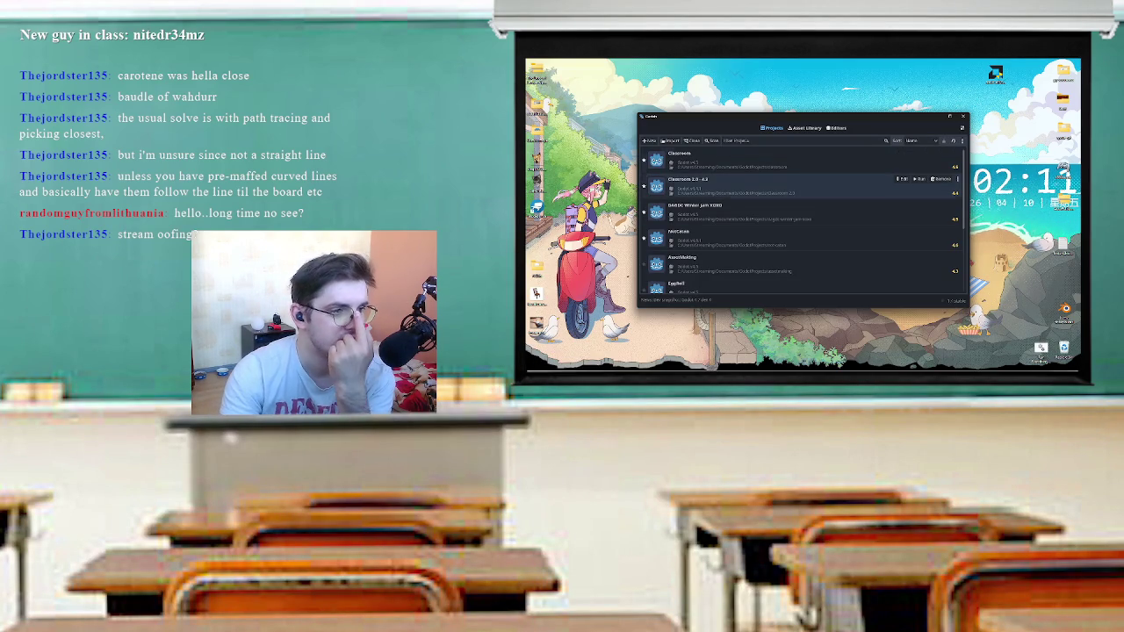